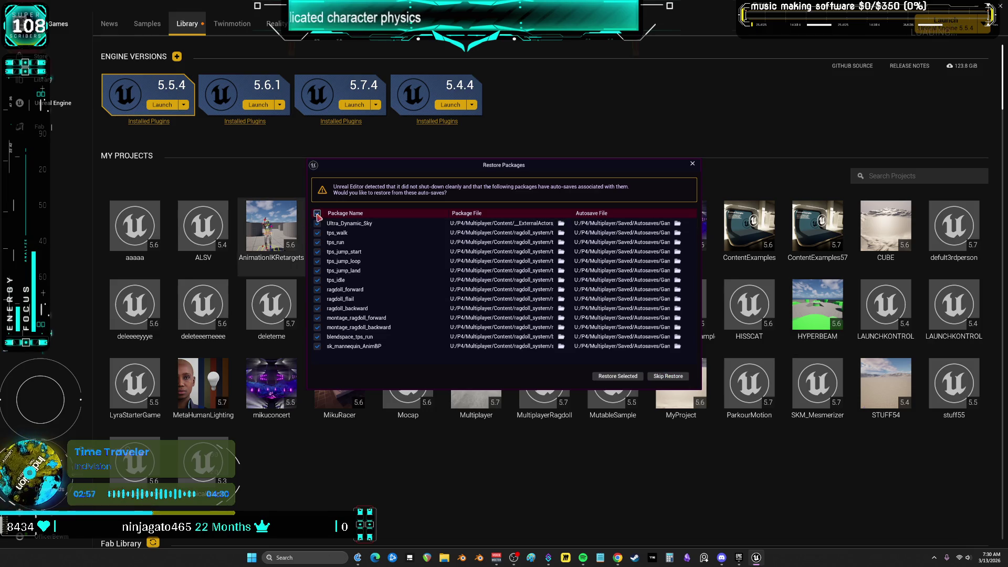
# Dismiss the Restore Packages prompt so the Multiplayer project loads in Unreal Editor
pyautogui.click(627, 376)
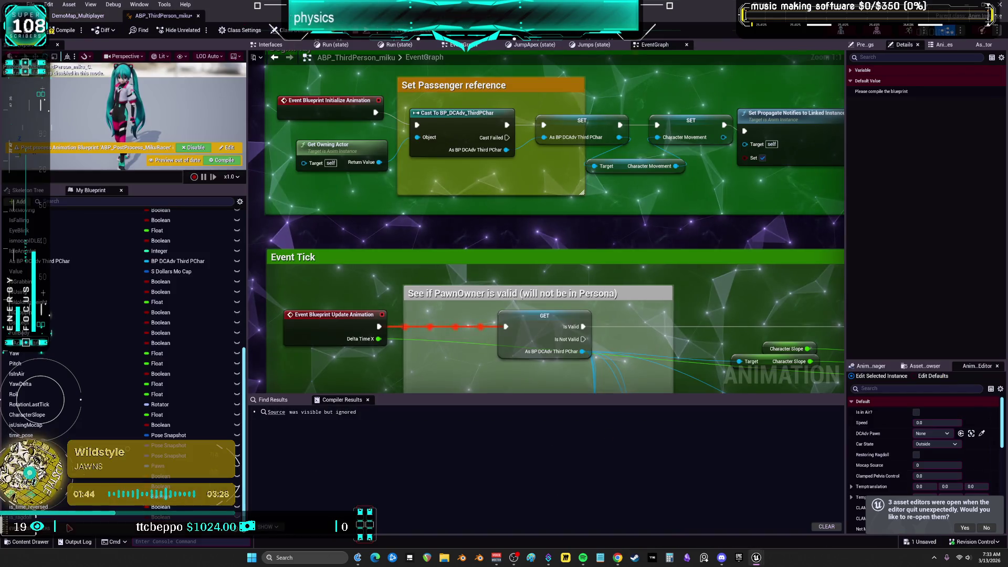
# Paste the ragdoll_vars, locomotion_vars and time_vars functions, confirming to leave self references as they are
pyautogui.scroll(-1, 120, 357)
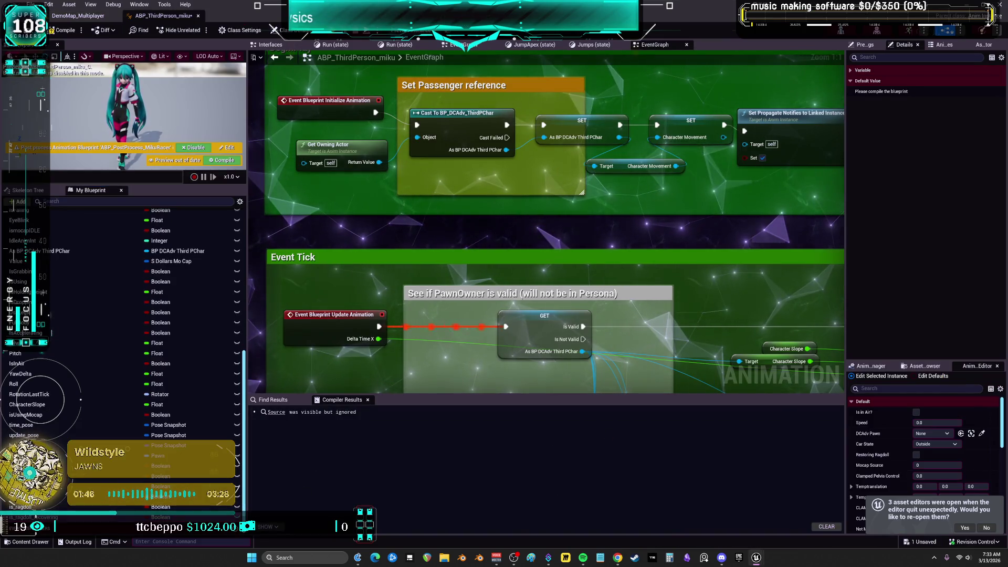
pyautogui.scroll(-1, 121, 357)
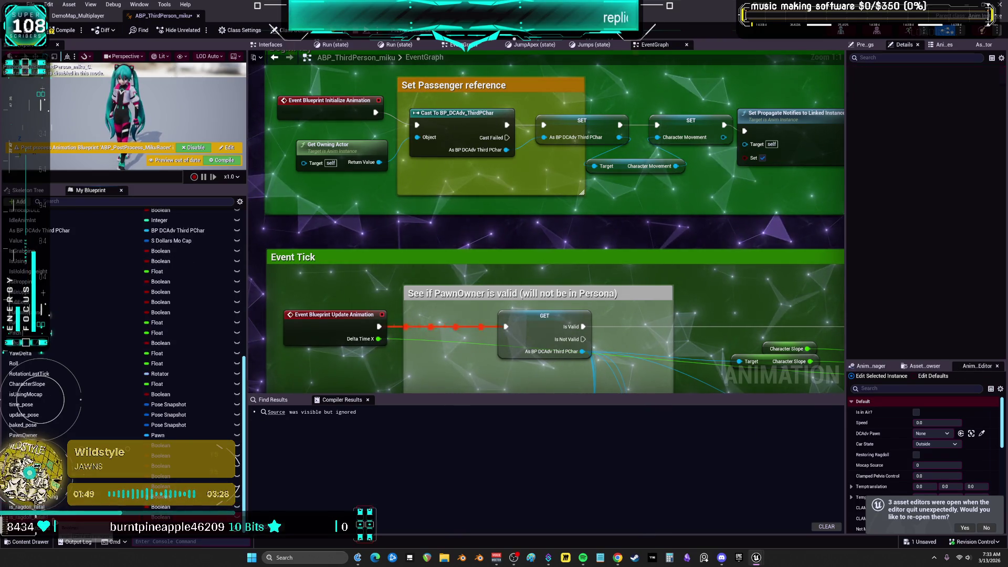
pyautogui.scroll(-1, 121, 357)
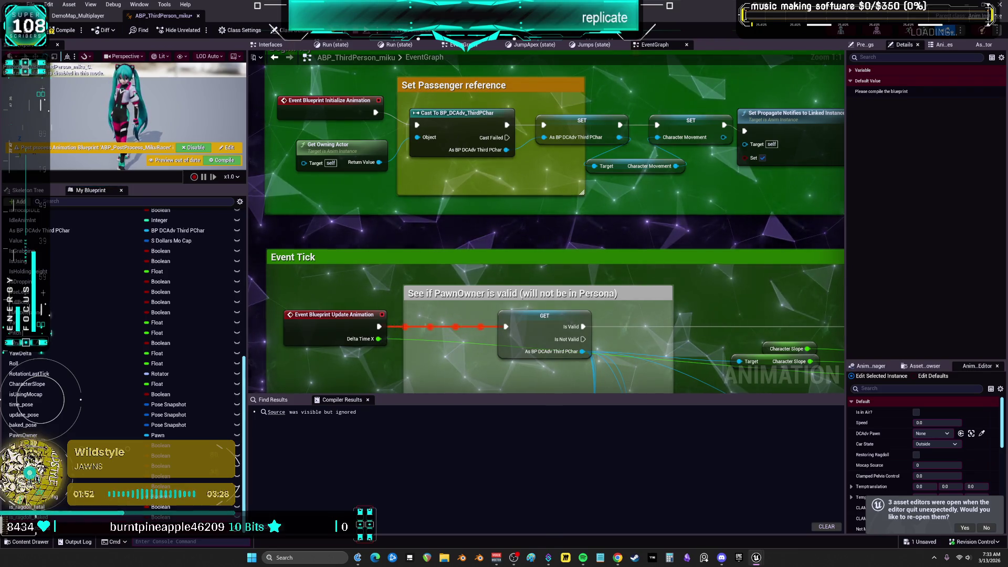
pyautogui.scroll(-1, 121, 357)
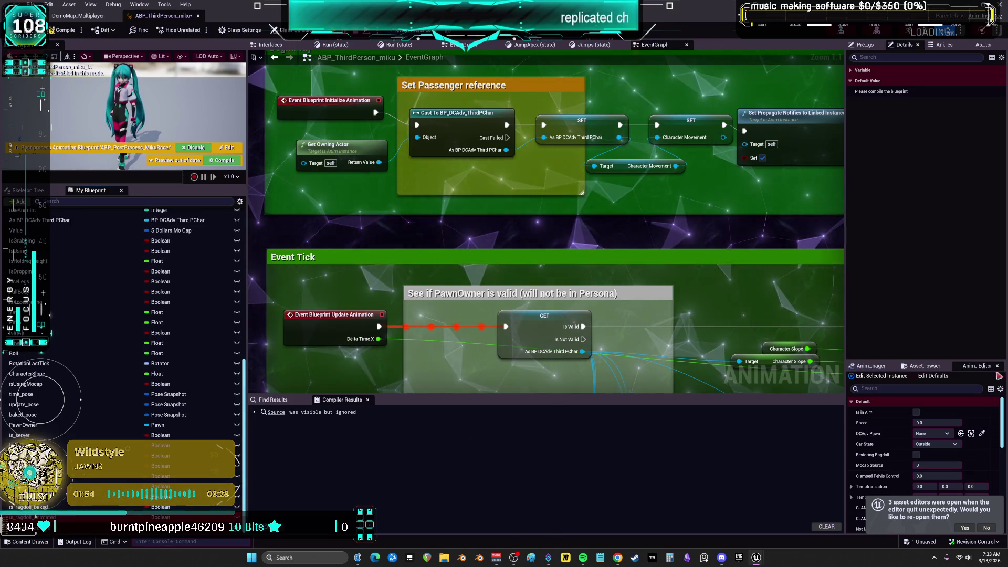
pyautogui.scroll(-1, 107, 507)
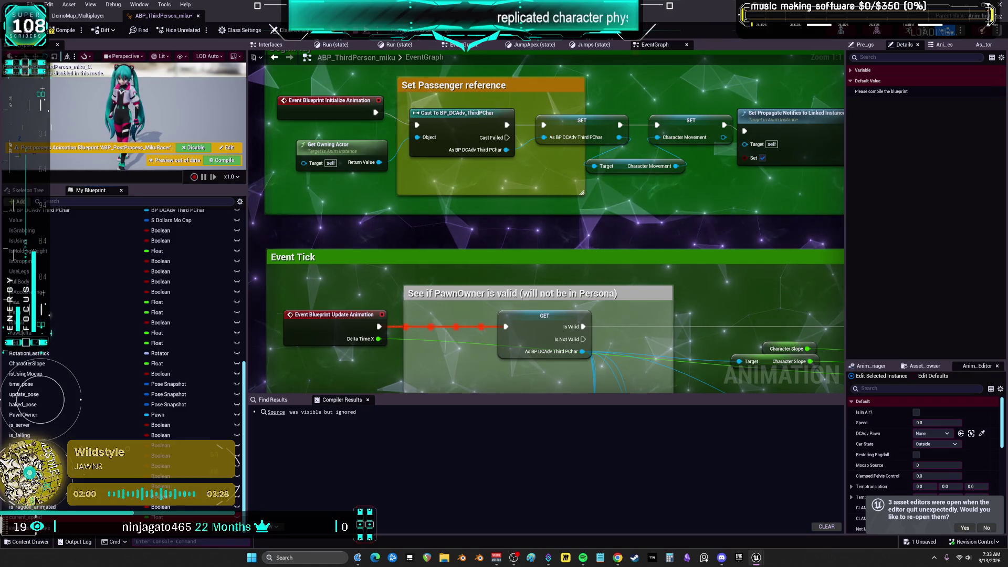
pyautogui.scroll(10, 133, 331)
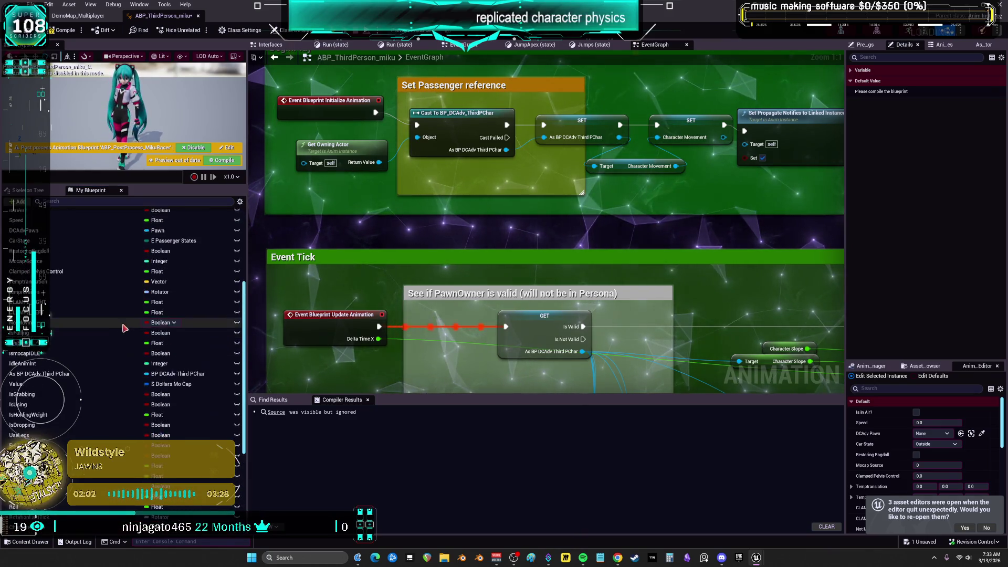
pyautogui.hotkey('ctrl', 'v')
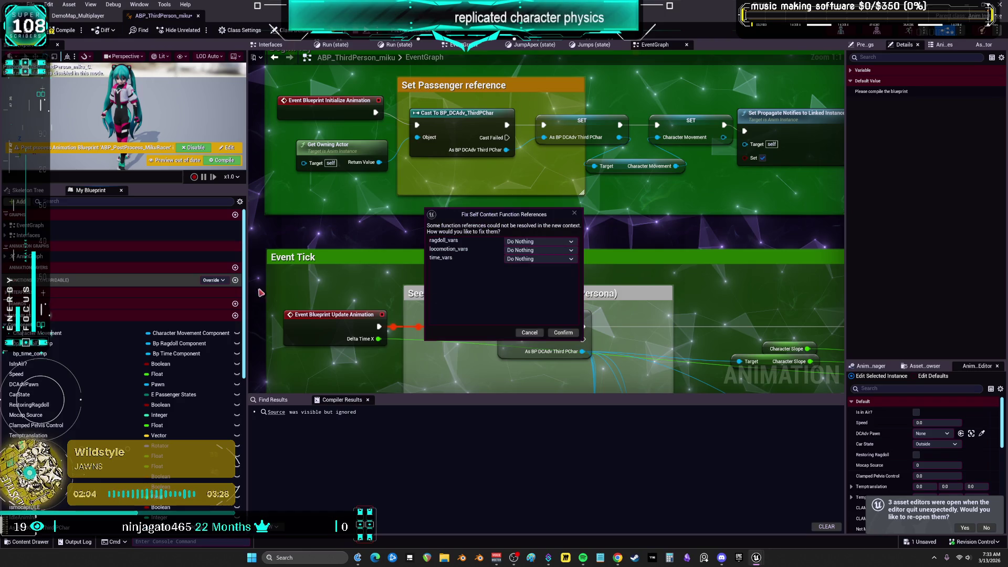
pyautogui.click(564, 333)
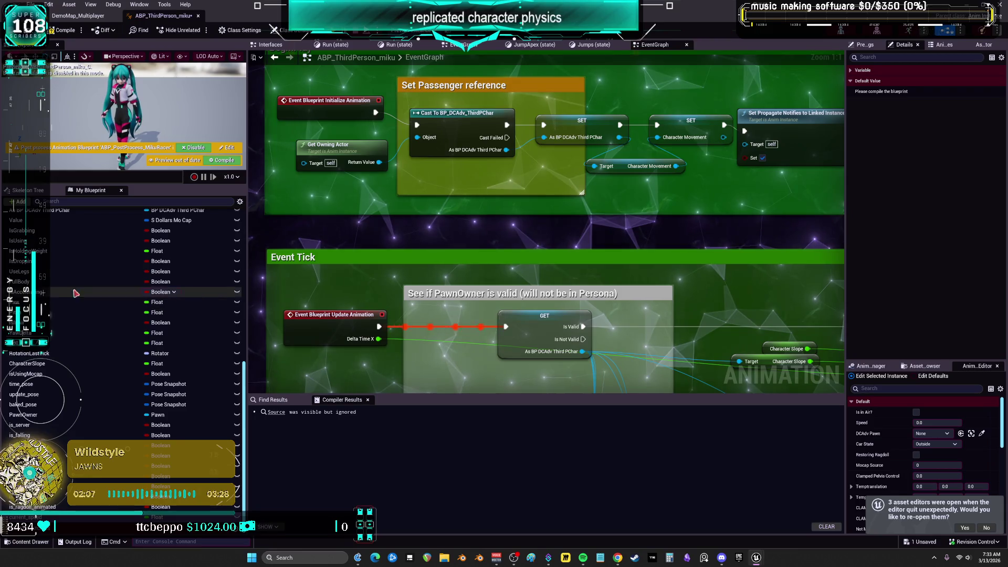
pyautogui.scroll(10, 77, 277)
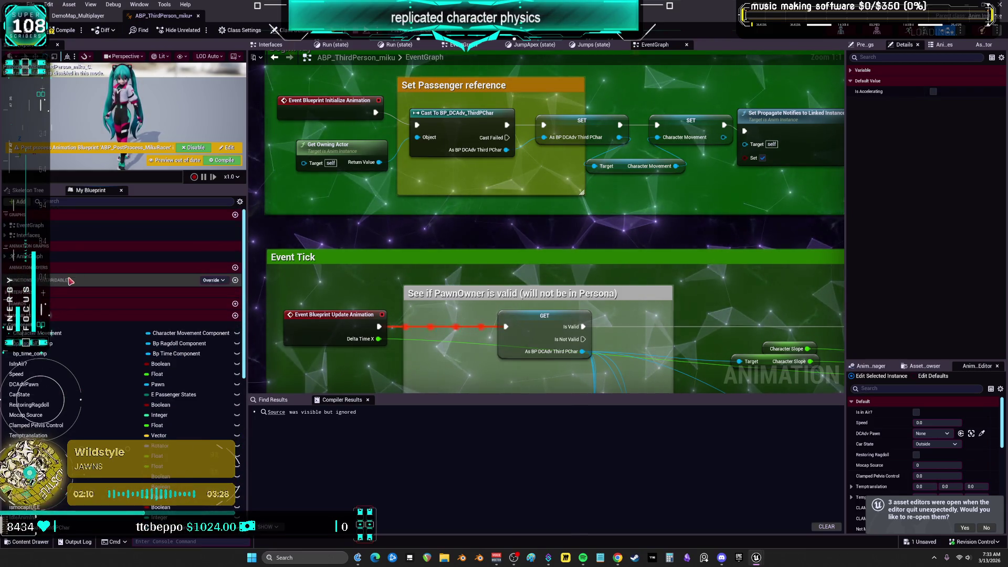
# Open the time_vars, locomotion_vars, ragdoll_vars, init_reference and load_vars graphs, then compile with F7
pyautogui.doubleClick(51, 288)
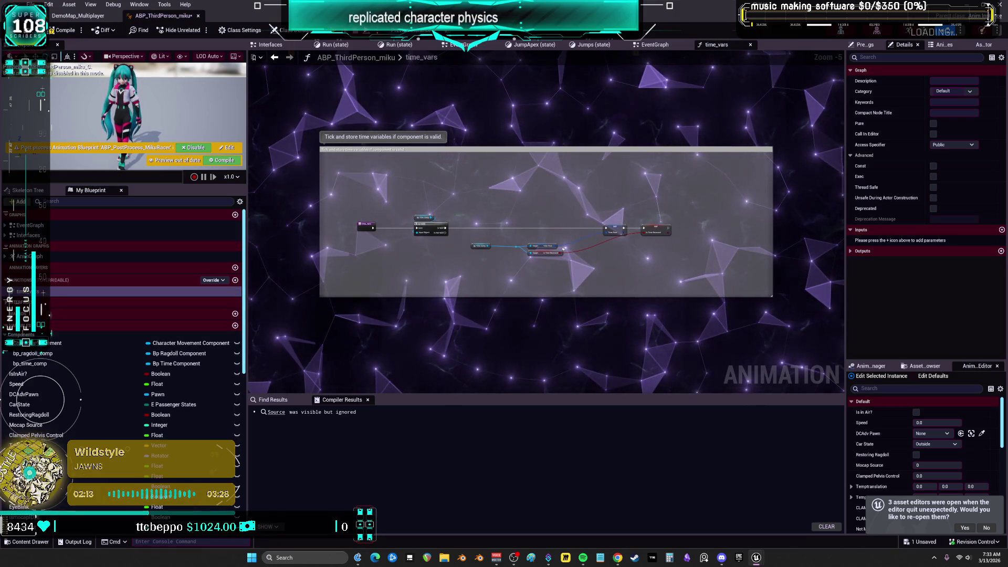
pyautogui.doubleClick(39, 301)
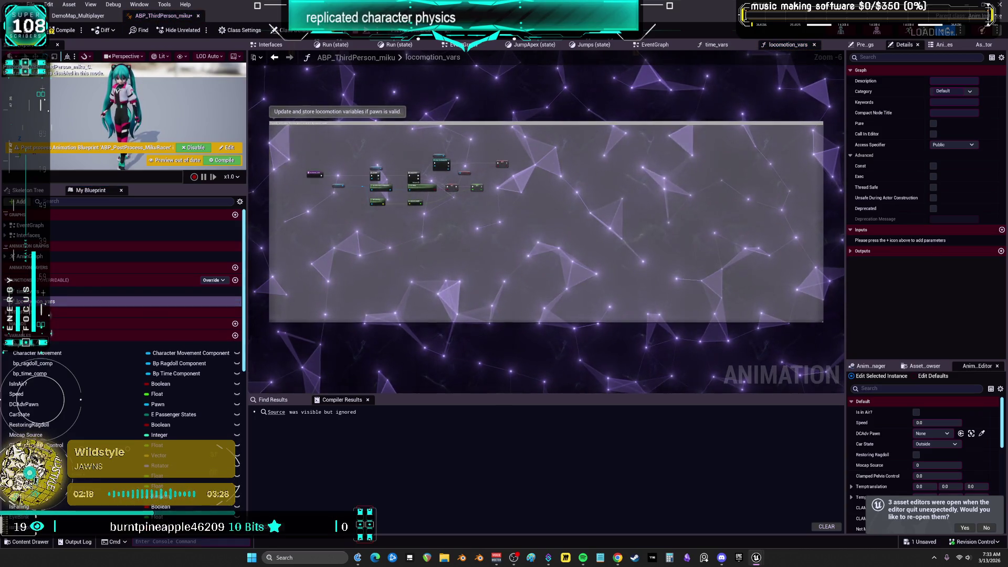
pyautogui.doubleClick(39, 312)
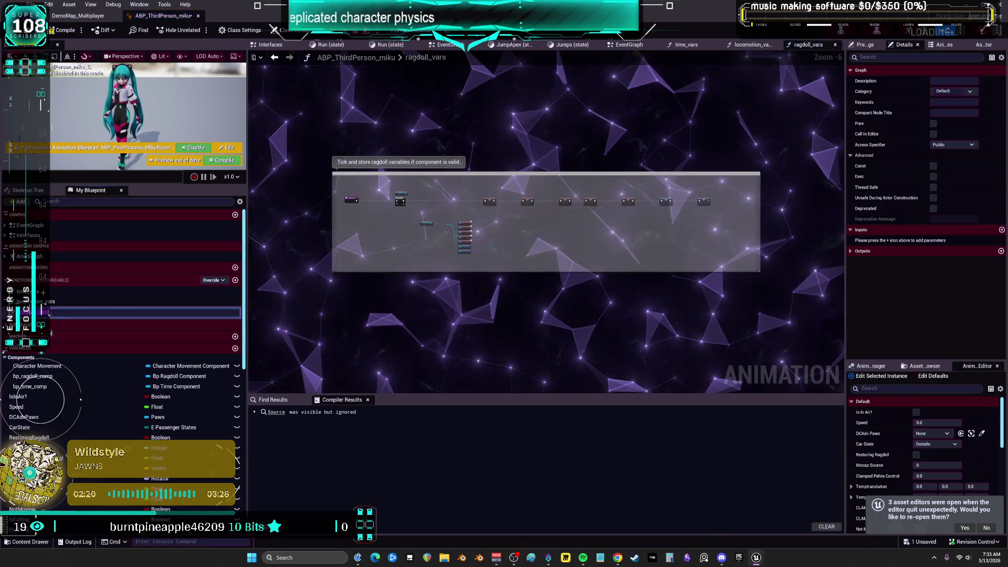
pyautogui.doubleClick(39, 323)
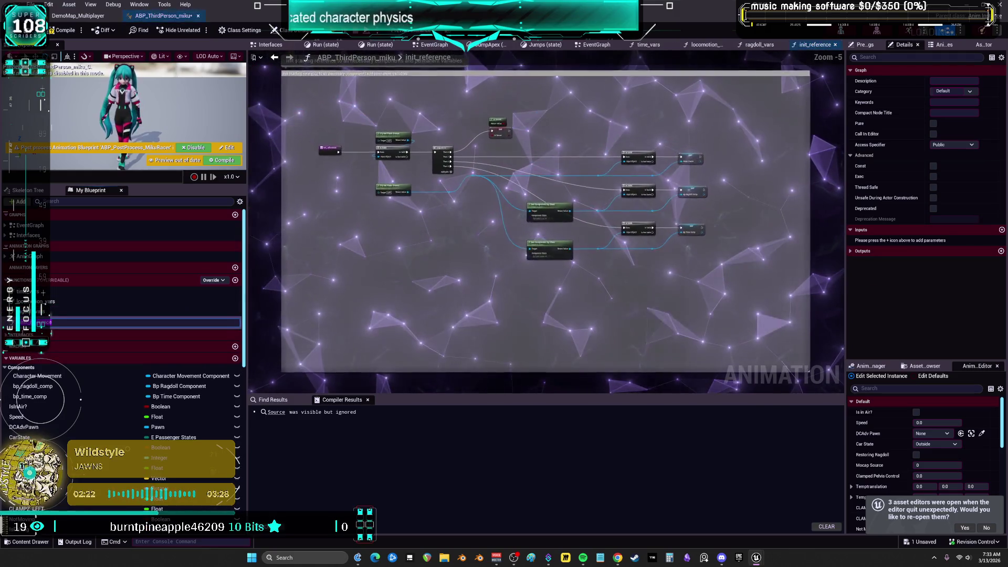
pyautogui.doubleClick(82, 333)
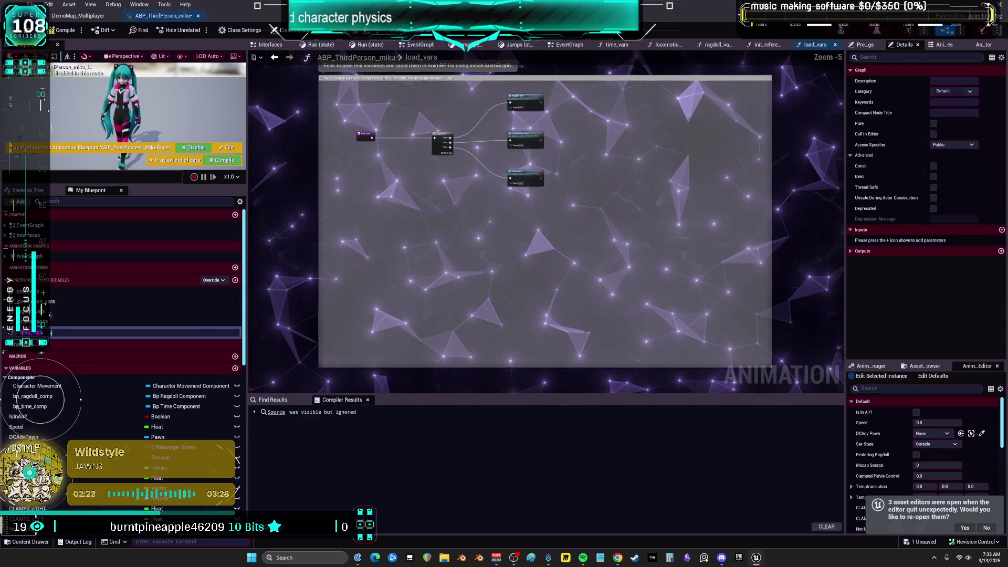
pyautogui.press('Return')
pyautogui.press('F7')
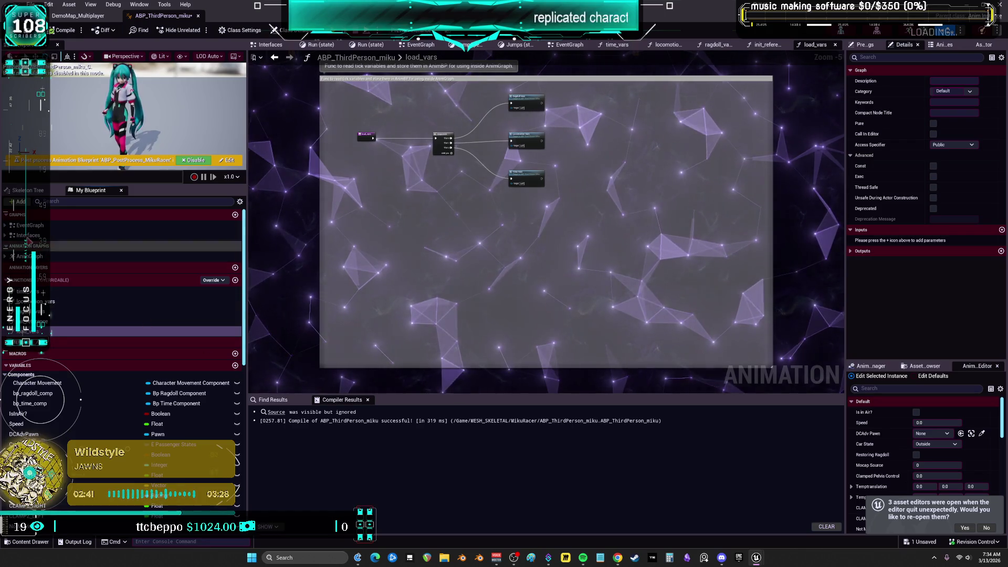
# Place an Init Reference call node in the EventGraph after the BeginPlay Set Passenger reference section
pyautogui.doubleClick(30, 256)
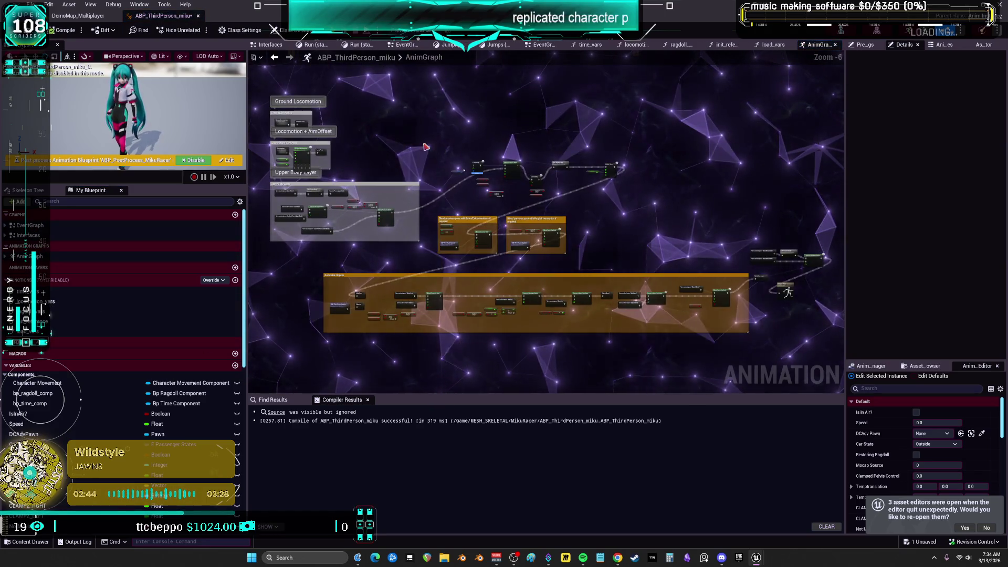
pyautogui.doubleClick(30, 224)
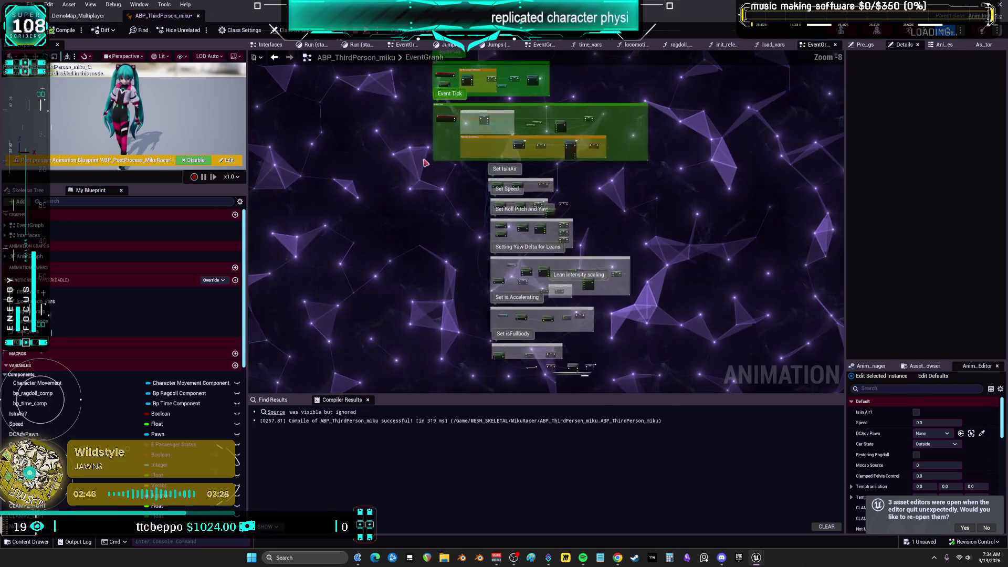
pyautogui.scroll(7, 555, 268)
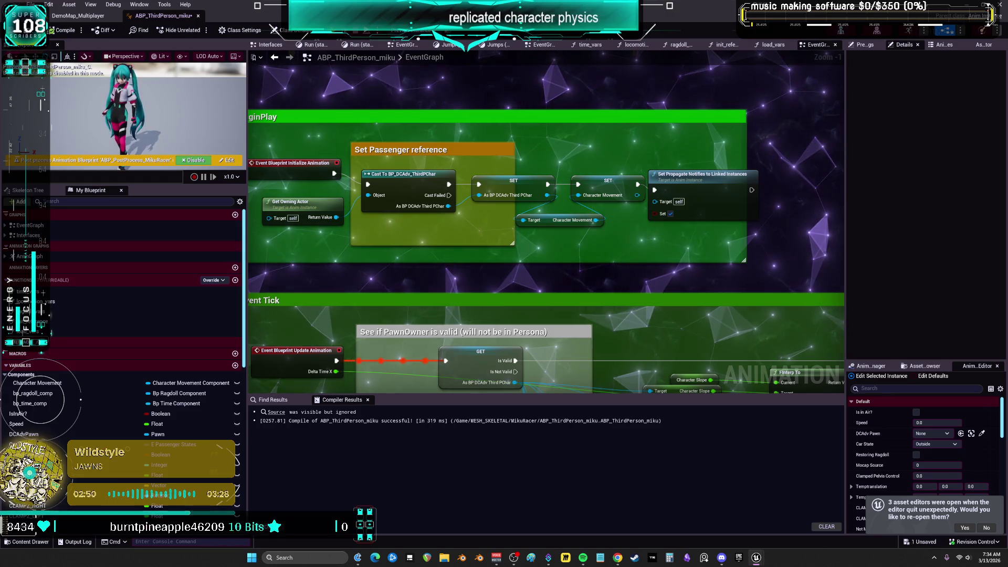
pyautogui.moveTo(466, 206); pyautogui.dragTo(448, 225)
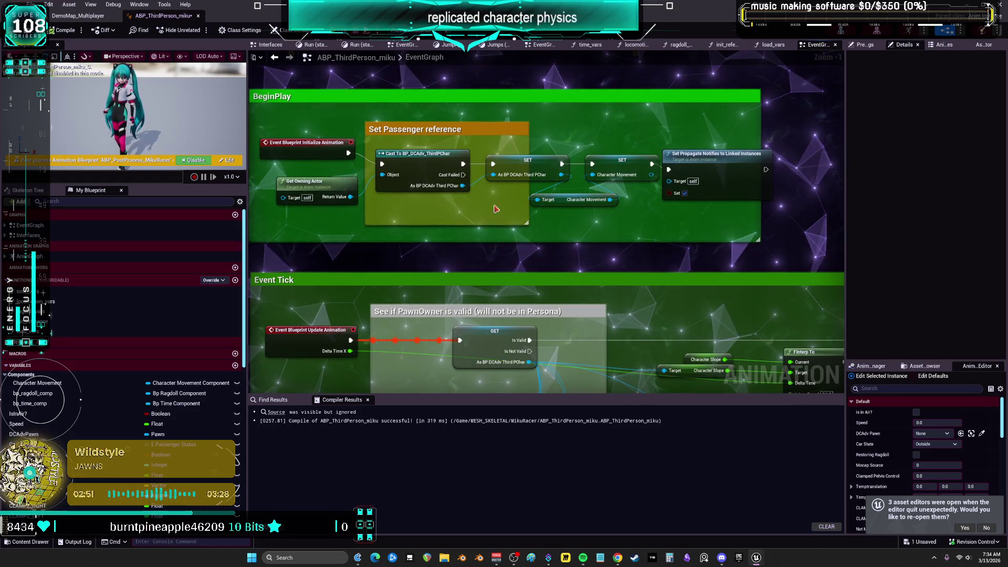
pyautogui.moveTo(593, 210); pyautogui.dragTo(375, 246)
pyautogui.hotkey('ctrl', 'v')
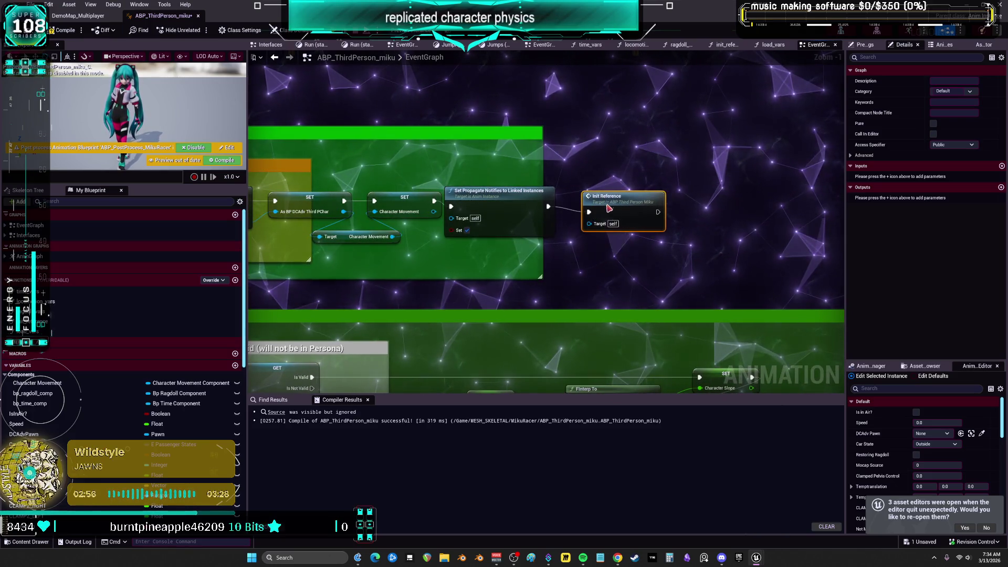
pyautogui.moveTo(608, 209)
pyautogui.mouseDown()
pyautogui.moveTo(758, 164)
pyautogui.moveTo(754, 138)
pyautogui.mouseUp()
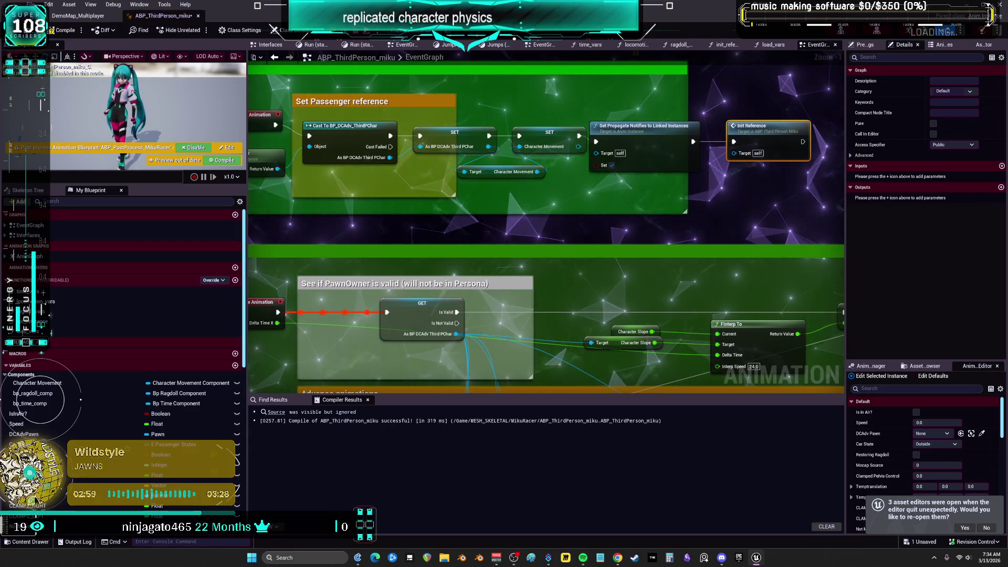
pyautogui.scroll(-7, 519, 229)
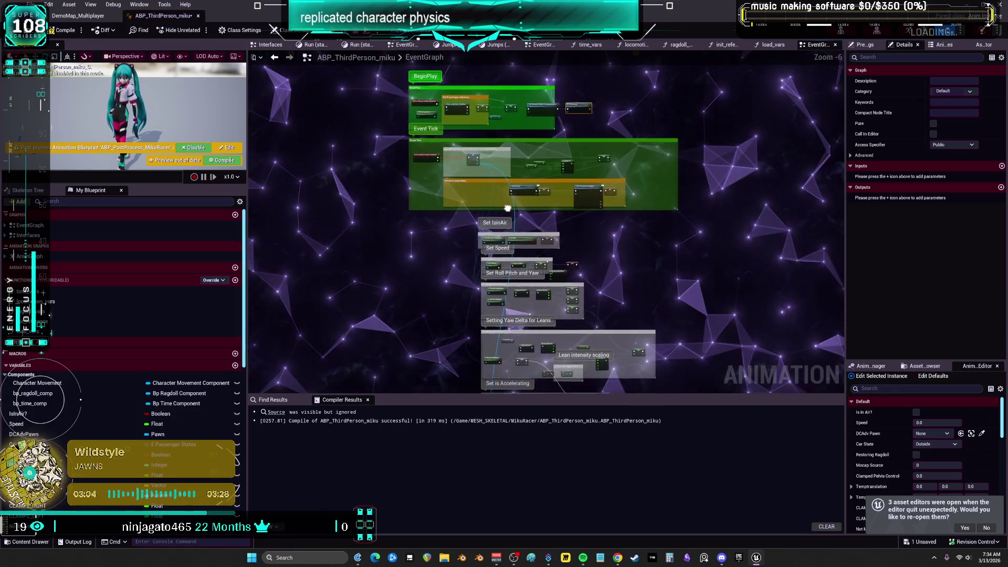
pyautogui.scroll(2, 508, 209)
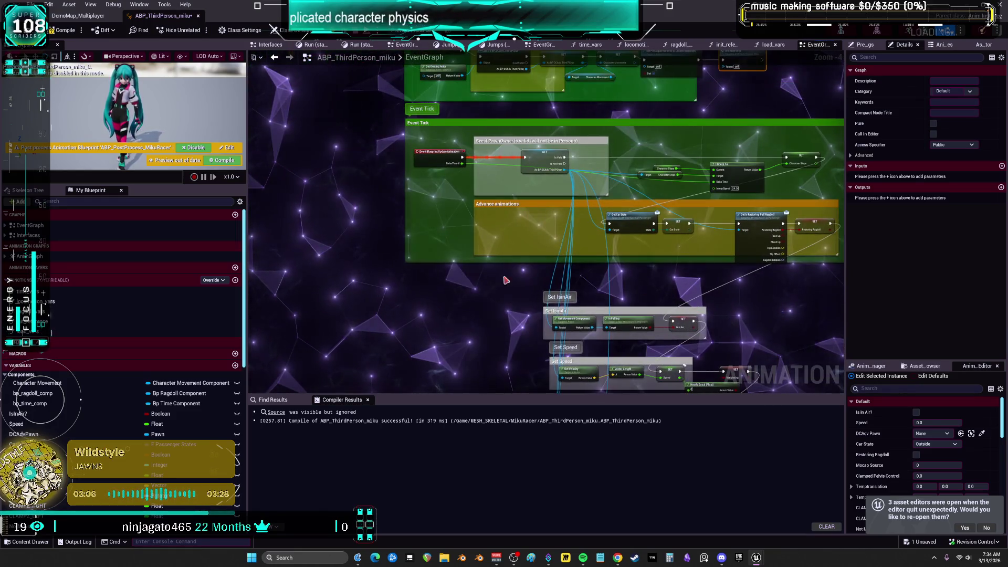
pyautogui.scroll(4, 499, 231)
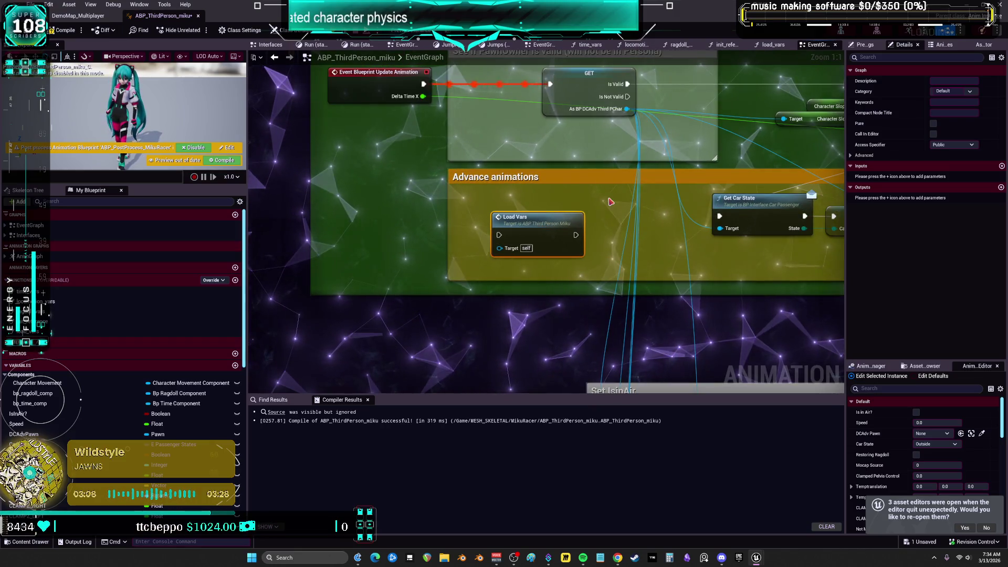
pyautogui.scroll(-1, 346, 209)
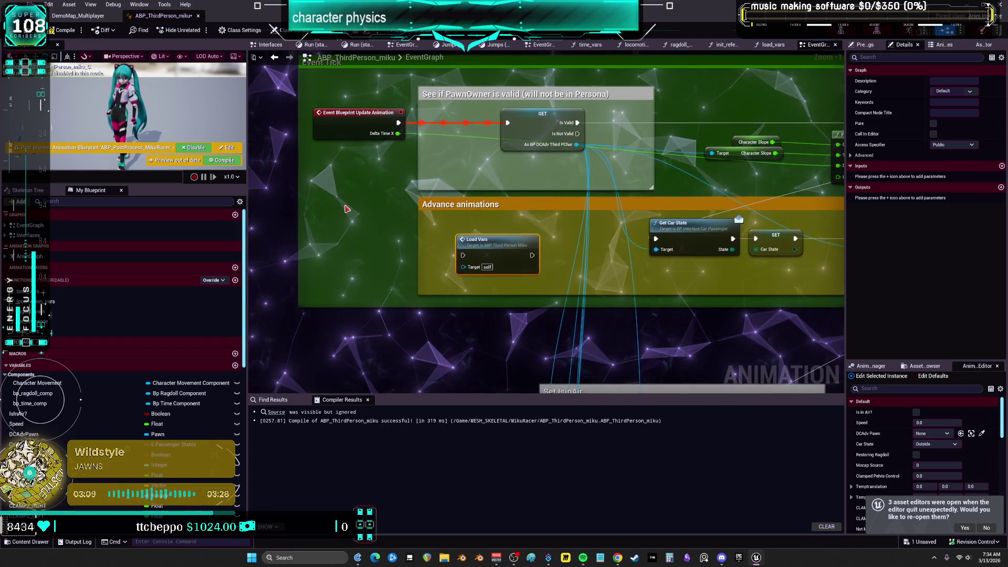
# Add a Sequence after Event Blueprint Update Animation and move Load Vars out of Advance animations
pyautogui.click(347, 209)
pyautogui.moveTo(398, 123)
pyautogui.mouseDown()
pyautogui.moveTo(428, 131)
pyautogui.moveTo(391, 218)
pyautogui.moveTo(498, 225)
pyautogui.moveTo(405, 243)
pyautogui.moveTo(458, 255)
pyautogui.mouseUp()
pyautogui.moveTo(375, 216); pyautogui.dragTo(458, 124)
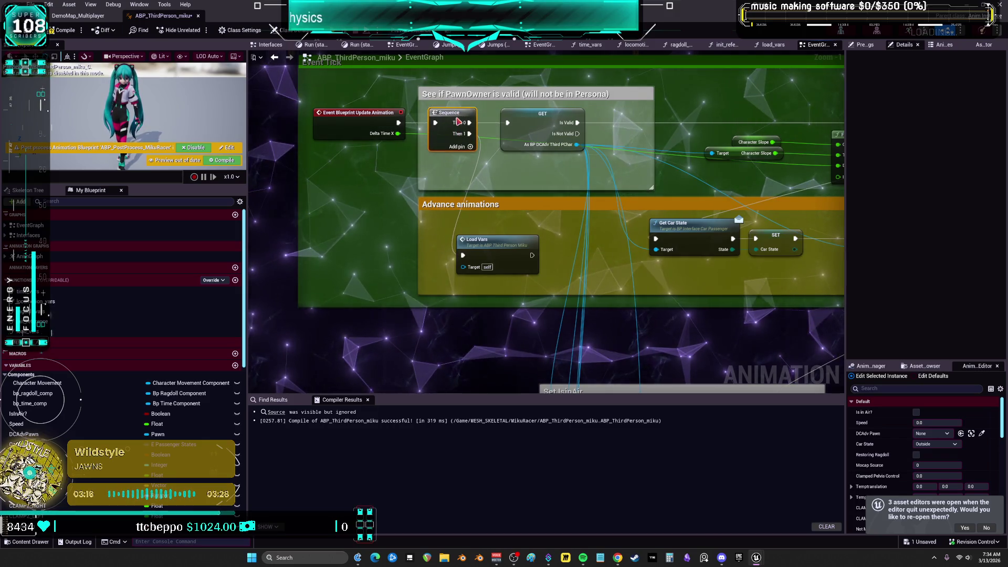
pyautogui.moveTo(515, 269)
pyautogui.mouseDown()
pyautogui.moveTo(519, 252)
pyautogui.moveTo(511, 319)
pyautogui.mouseUp()
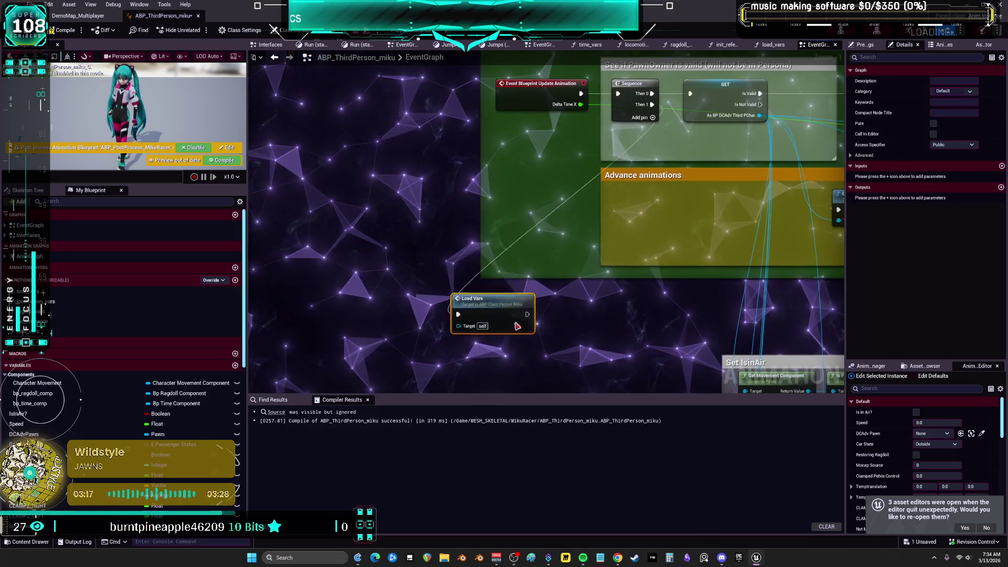
# Wrap Load Vars in a 'Ragdoll stuff' comment and recompile the animation blueprint
pyautogui.write('c')
pyautogui.write('Ragdoll stu')
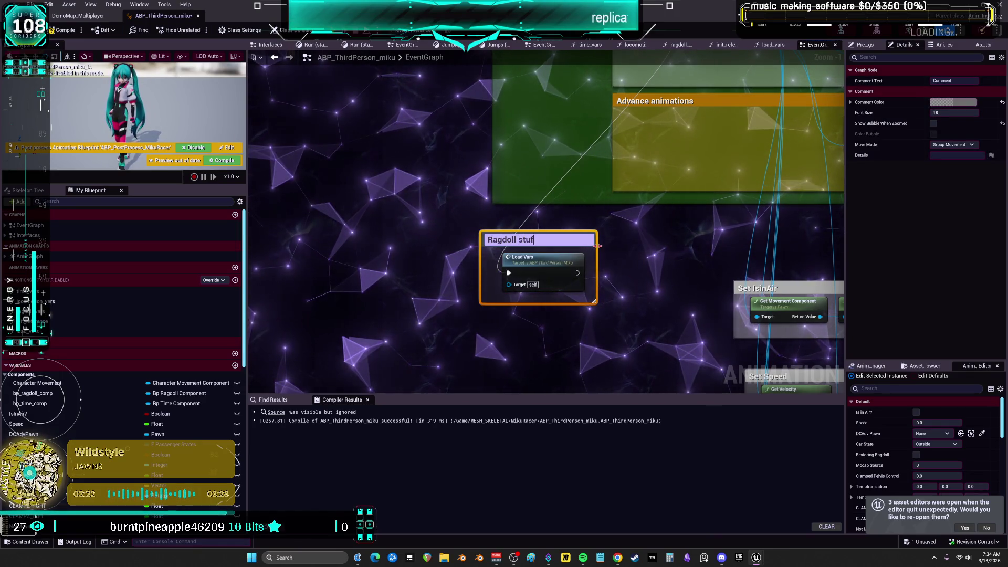
pyautogui.write('f')
pyautogui.press('Return')
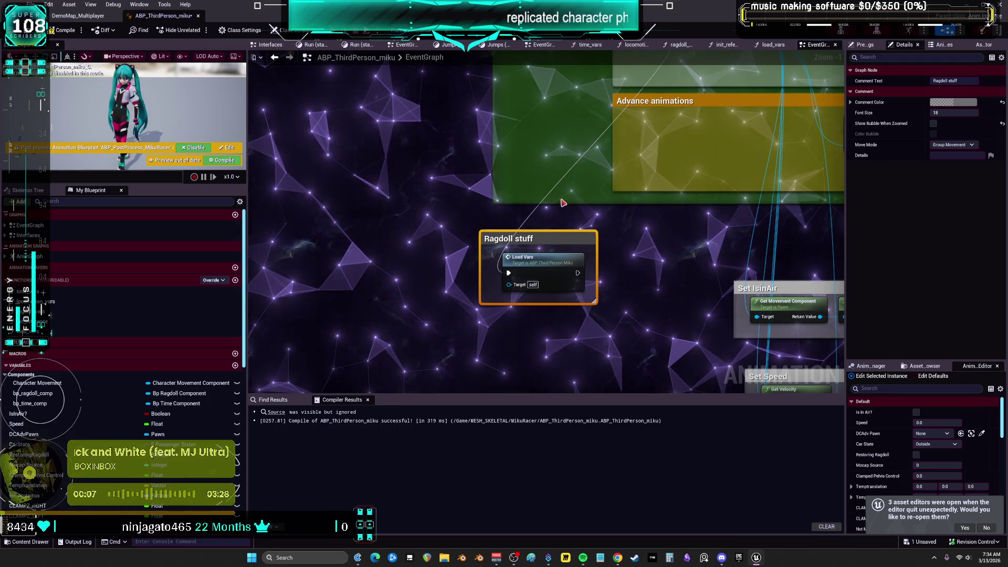
pyautogui.click(66, 30)
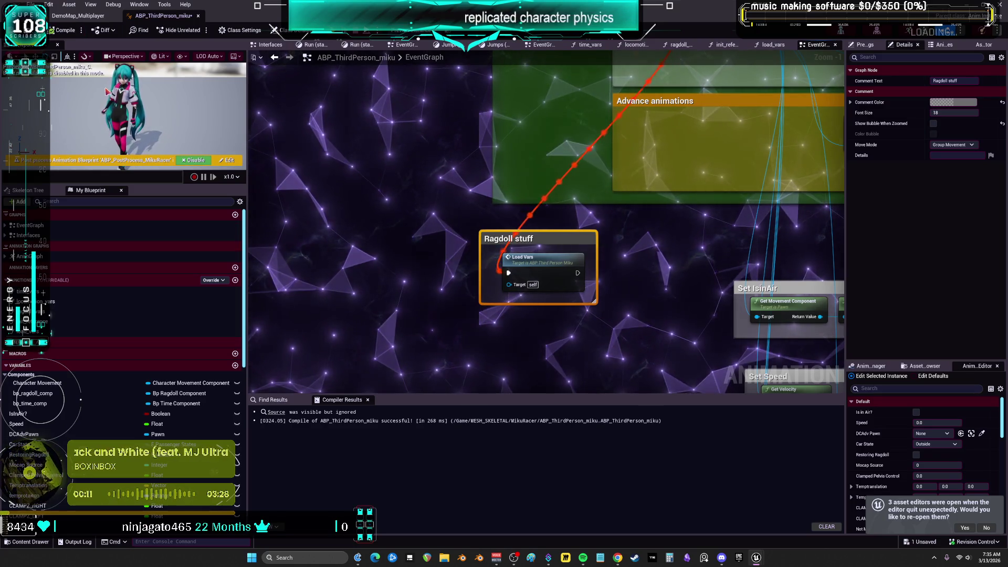
# Inspect the IsInAir and Speed setter nodes, then view the locomotion_vars function graph
pyautogui.scroll(1, 692, 186)
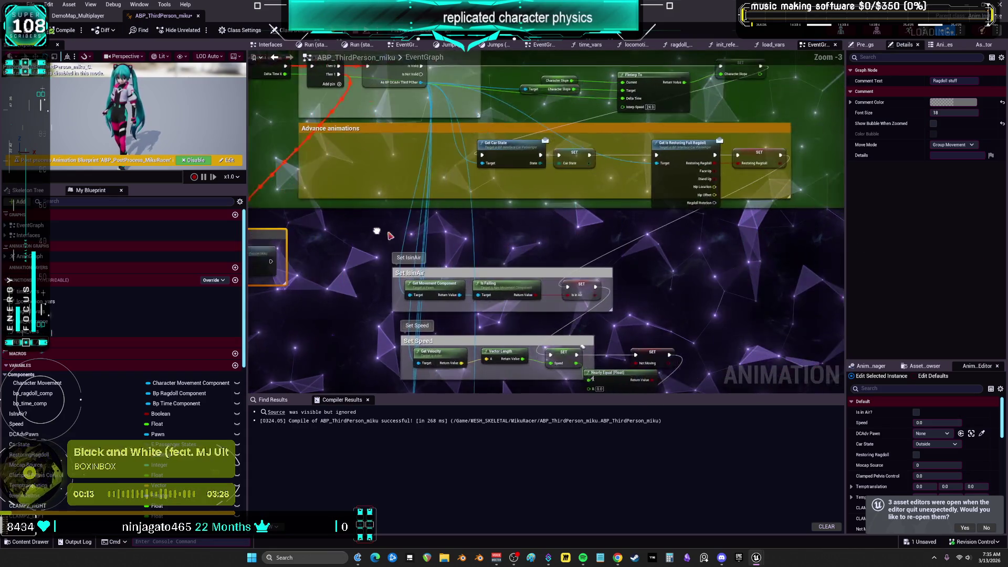
pyautogui.scroll(-1, 692, 186)
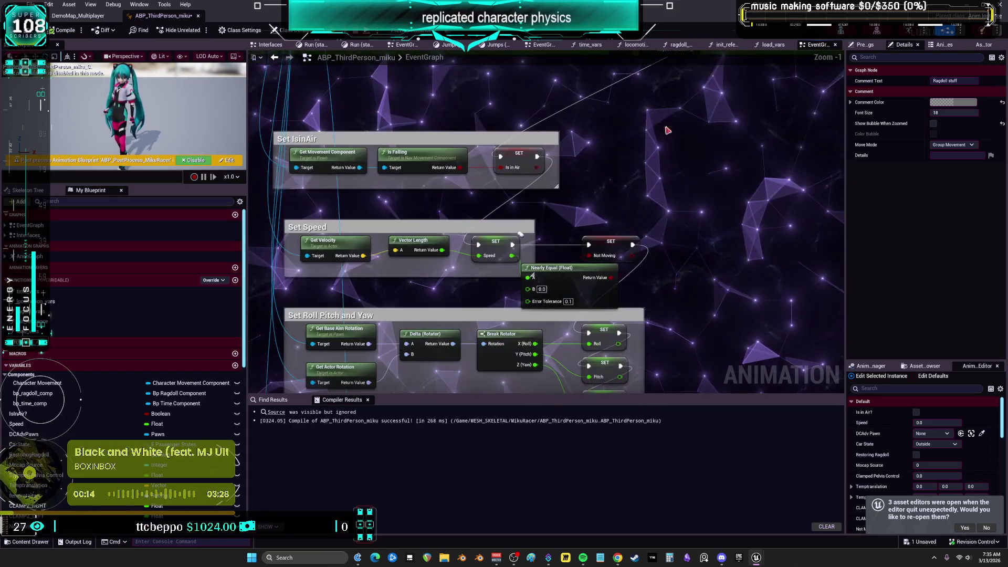
pyautogui.click(516, 153)
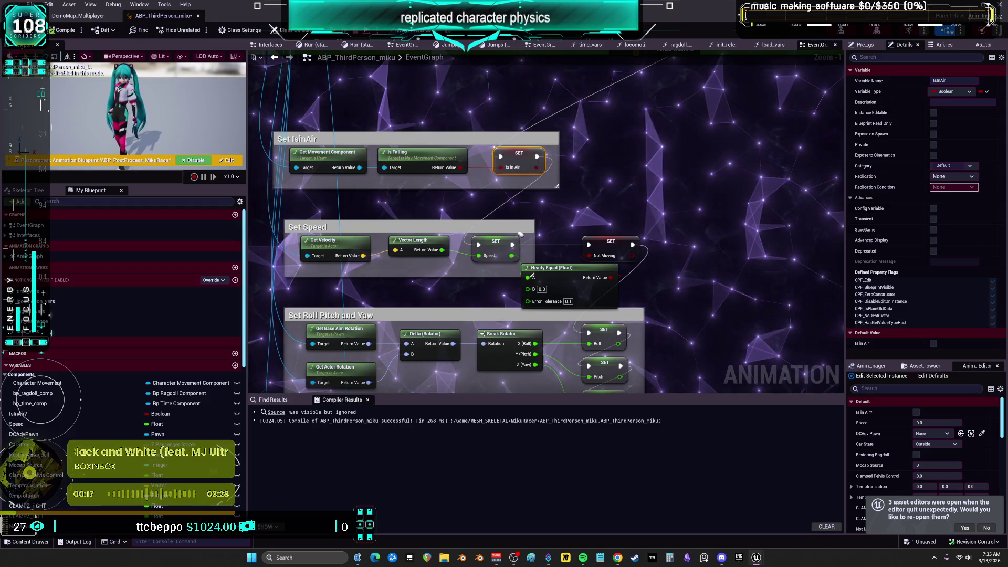
pyautogui.moveTo(525, 312); pyautogui.dragTo(562, 179)
pyautogui.click(536, 115)
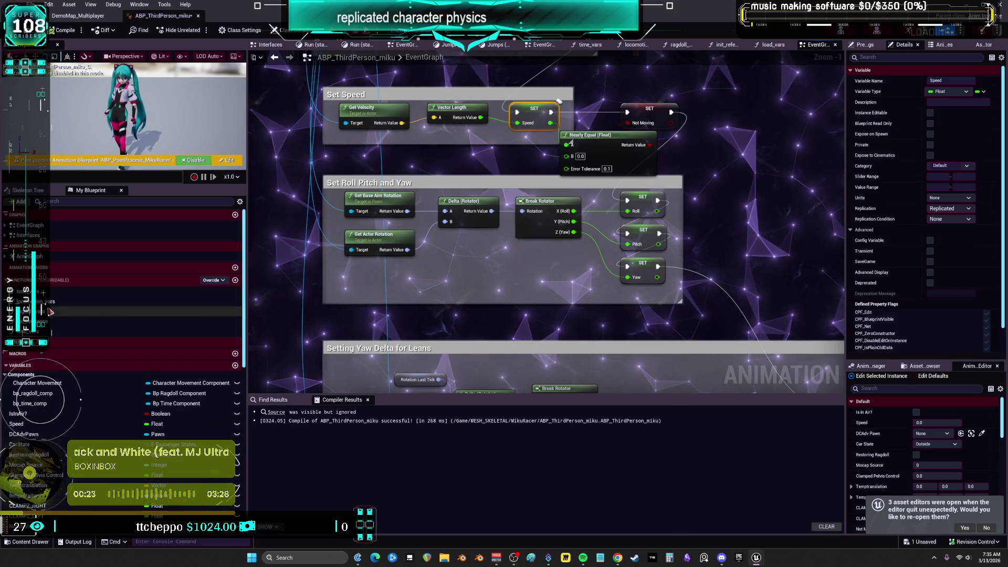
pyautogui.doubleClick(105, 301)
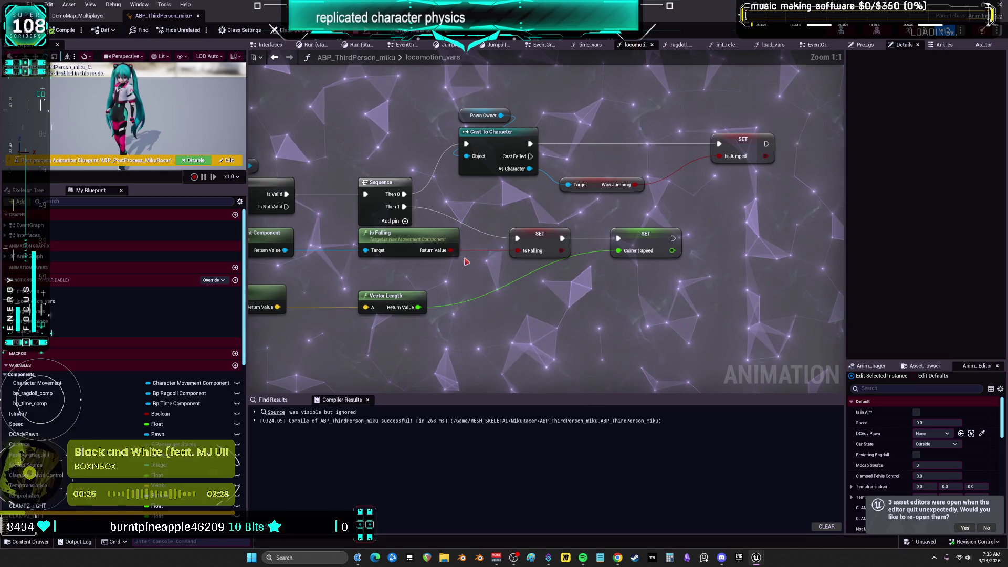
pyautogui.moveTo(662, 311); pyautogui.dragTo(638, 252)
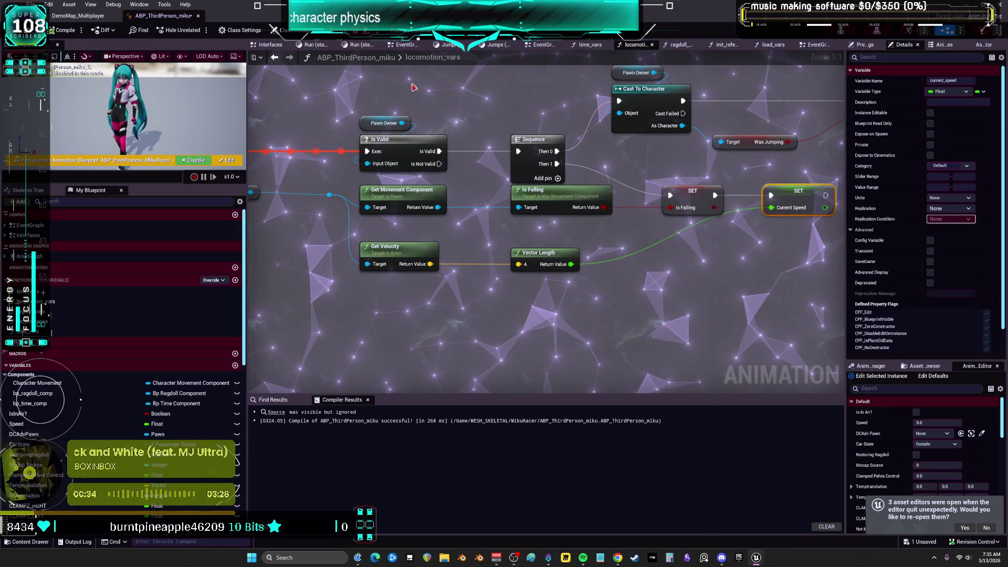
# Back in the event graph, select Get Velocity and the Speed setter to check its properties
pyautogui.click(817, 45)
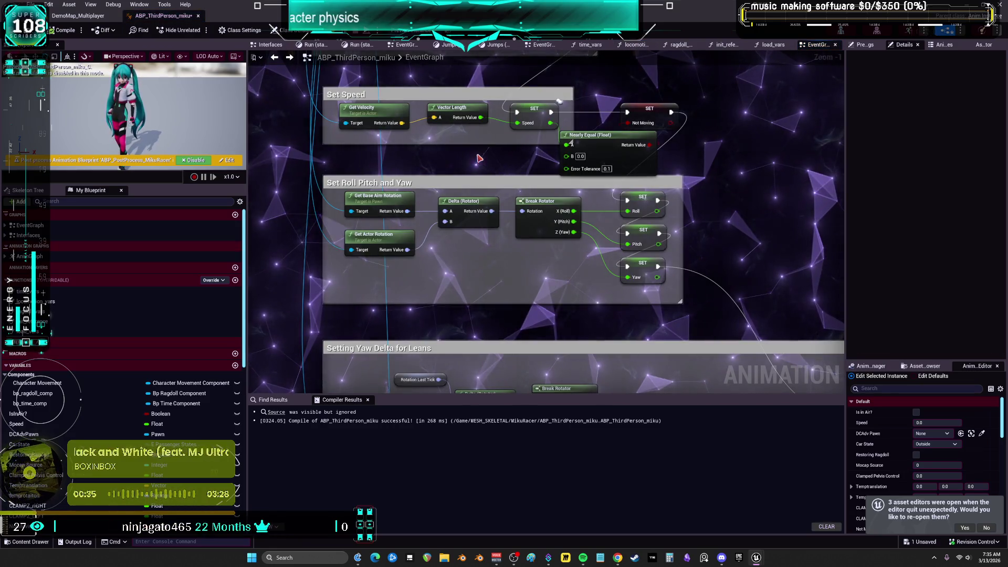
pyautogui.click(374, 112)
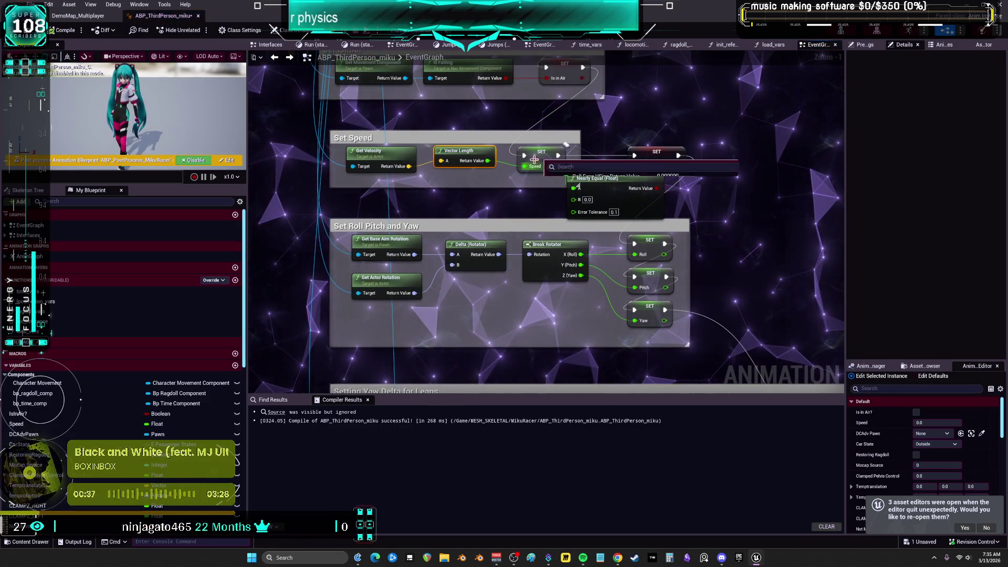
pyautogui.click(540, 160)
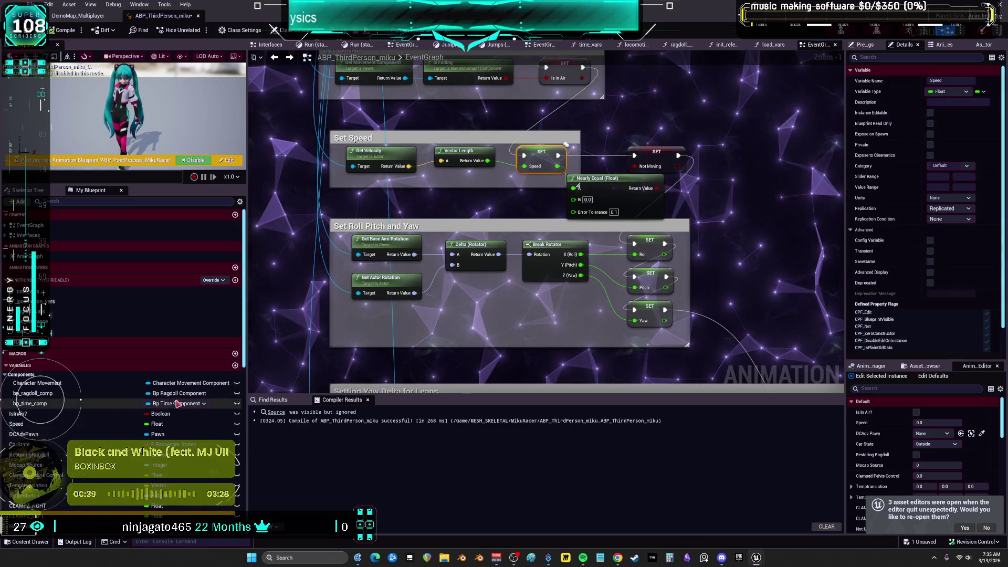
pyautogui.scroll(-5, 120, 368)
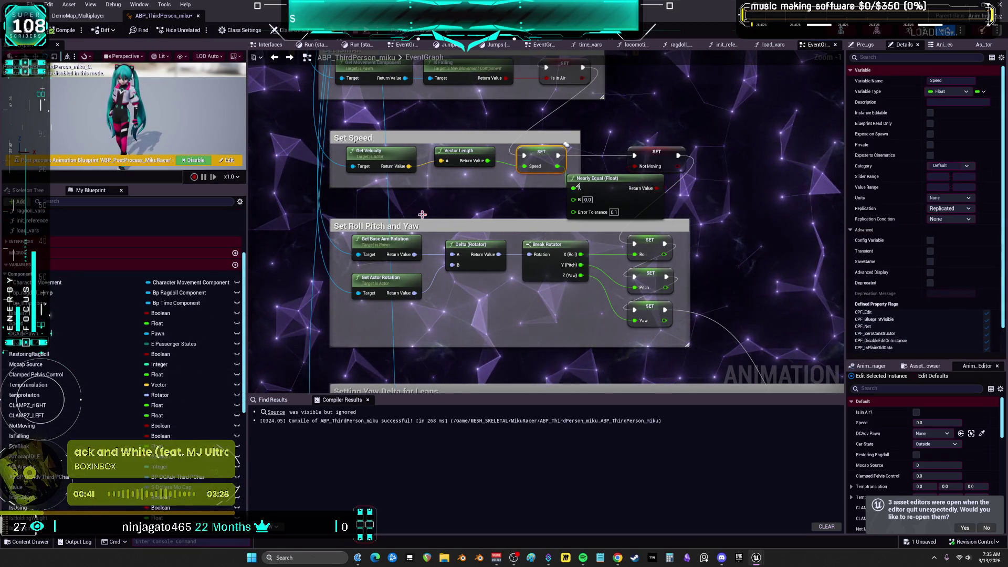
pyautogui.keyDown('ctrl'); pyautogui.click(539, 157); pyautogui.keyUp('ctrl')
pyautogui.click(539, 157)
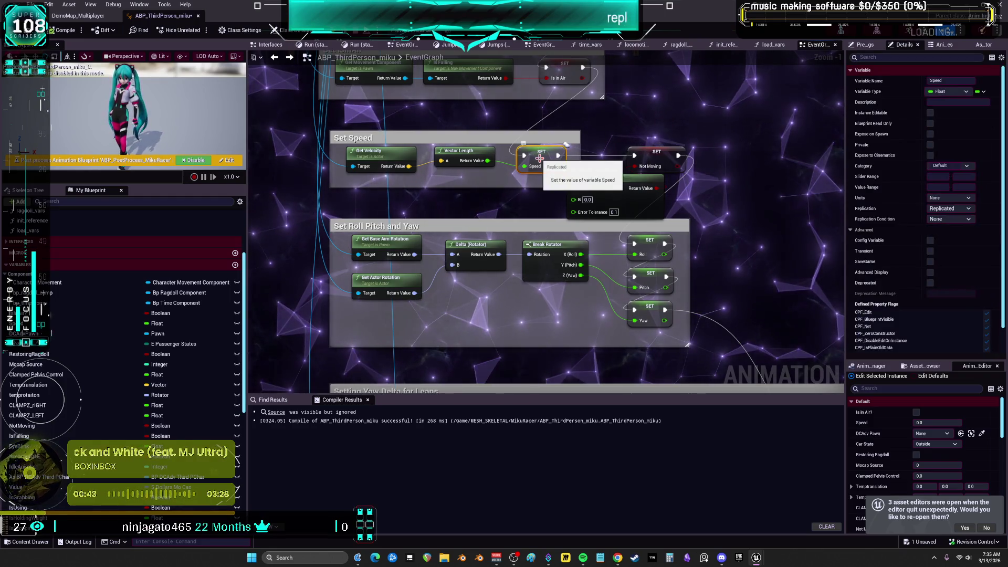
pyautogui.scroll(-6, 126, 473)
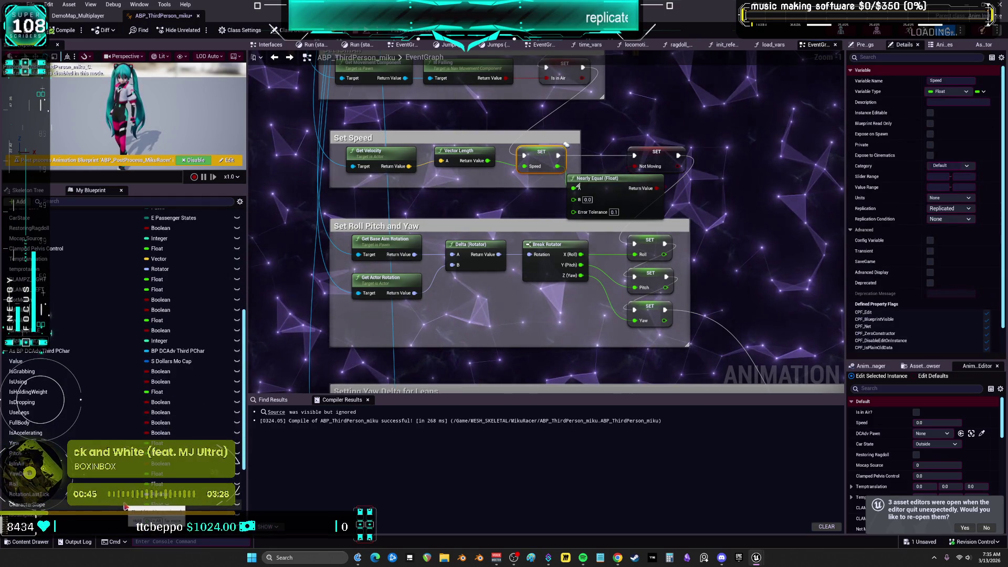
pyautogui.scroll(-6, 125, 506)
pyautogui.scroll(-1, 102, 507)
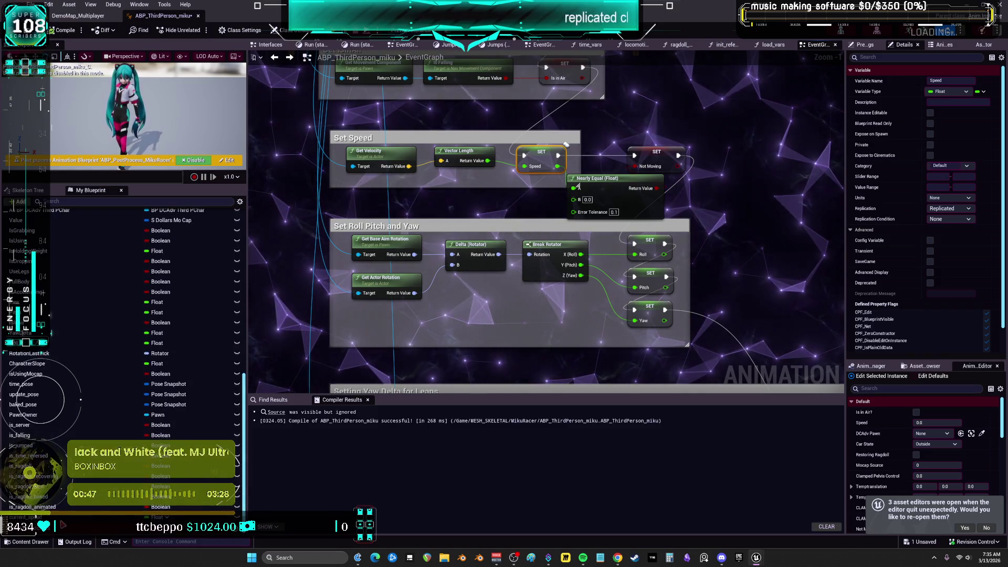
# Find references to Current Speed by name and jump to where current_speed is set
pyautogui.rightClick(79, 506)
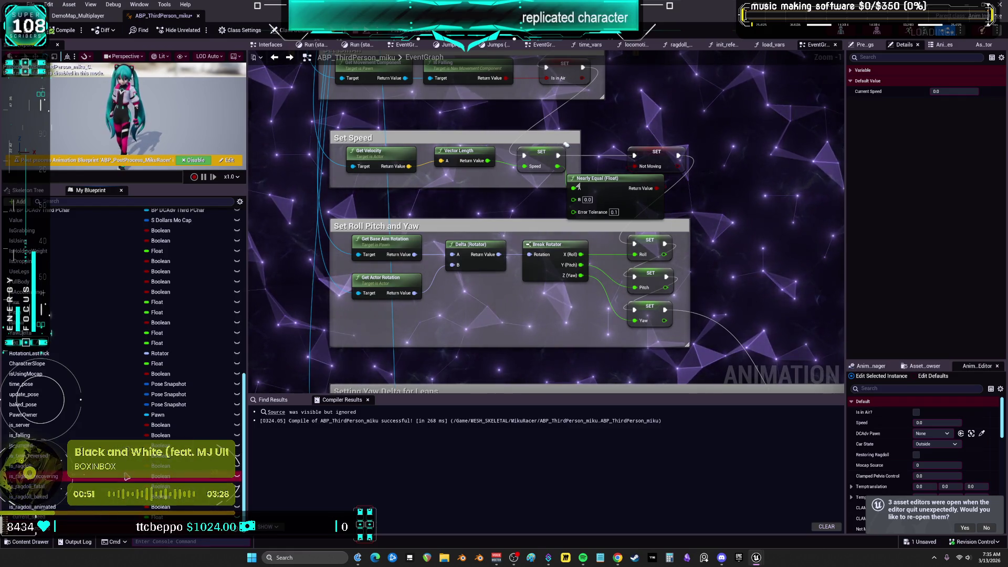
pyautogui.click(31, 486)
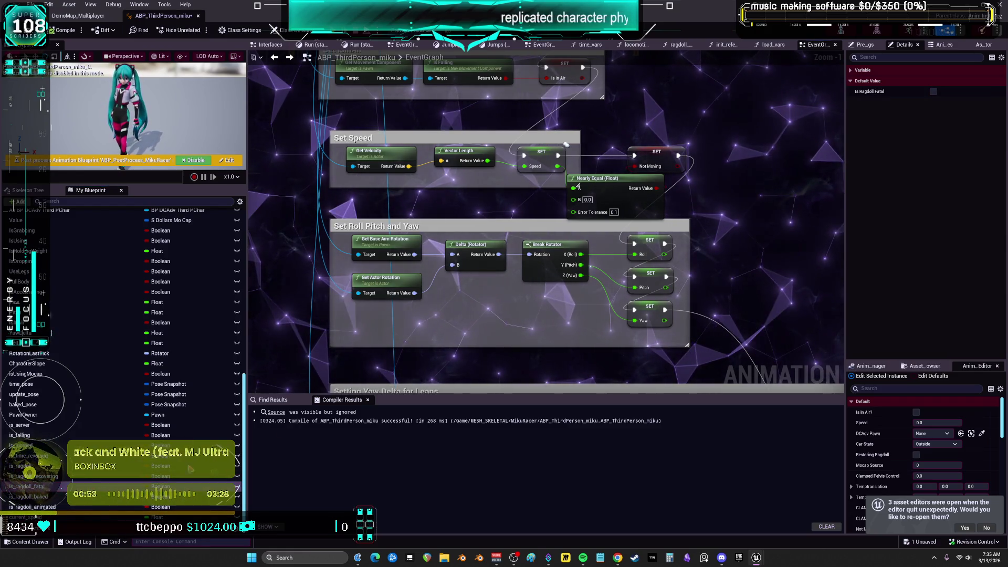
pyautogui.rightClick(63, 516)
pyautogui.moveTo(122, 467)
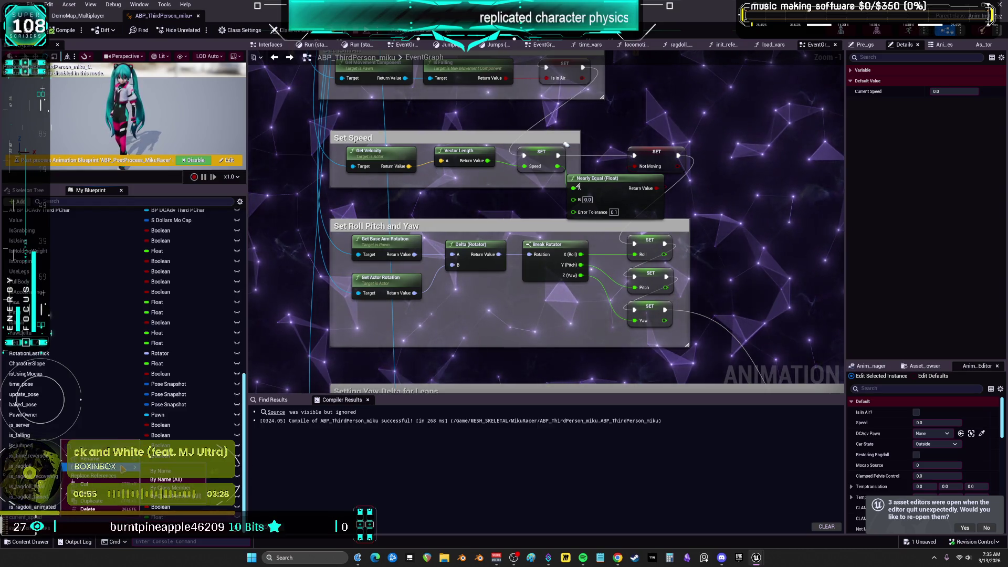
pyautogui.click(161, 471)
pyautogui.doubleClick(290, 433)
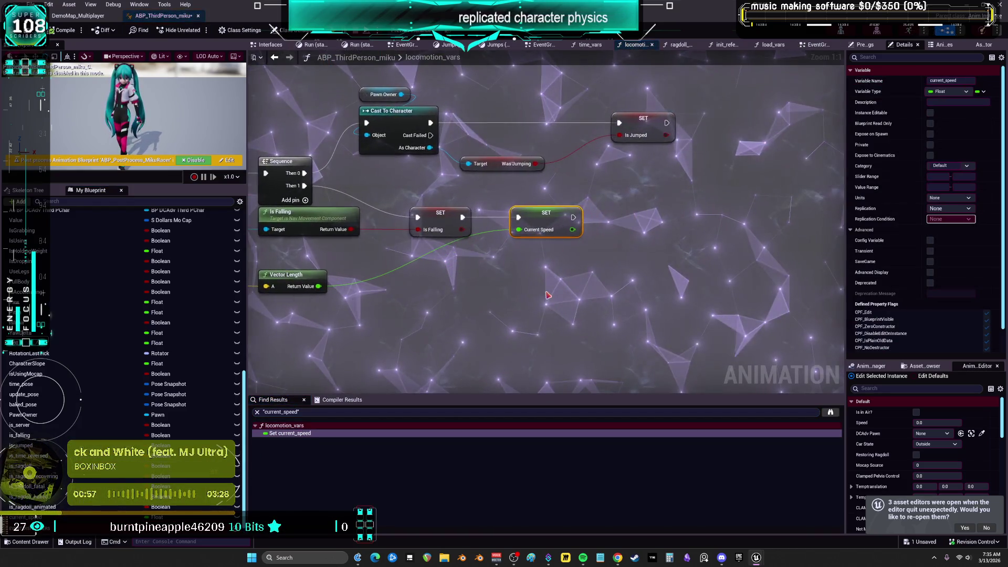
# Look over the current_speed setter in locomotion_vars, then return to the EventGraph's BeginPlay chain
pyautogui.scroll(-5, 546, 297)
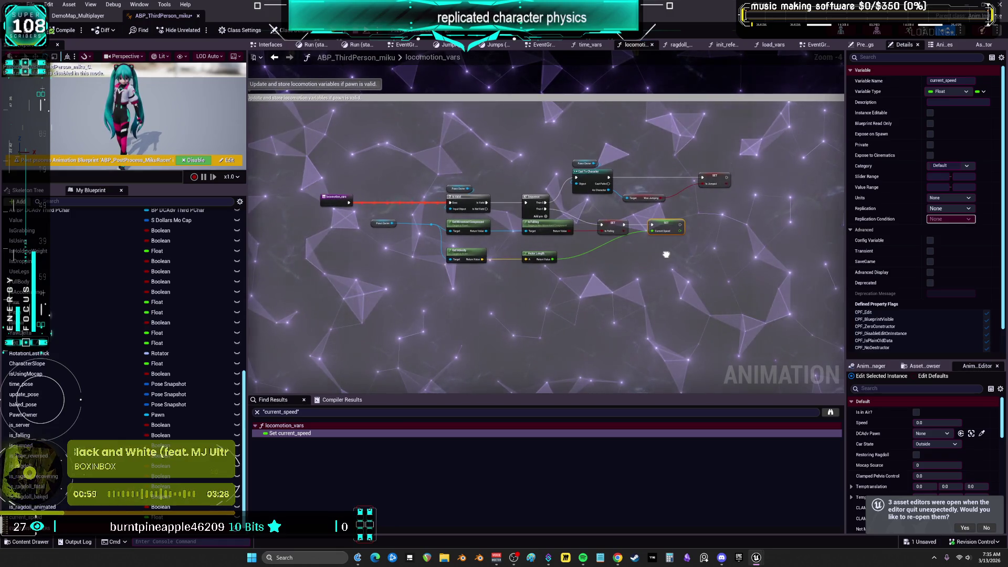
pyautogui.scroll(5, 665, 254)
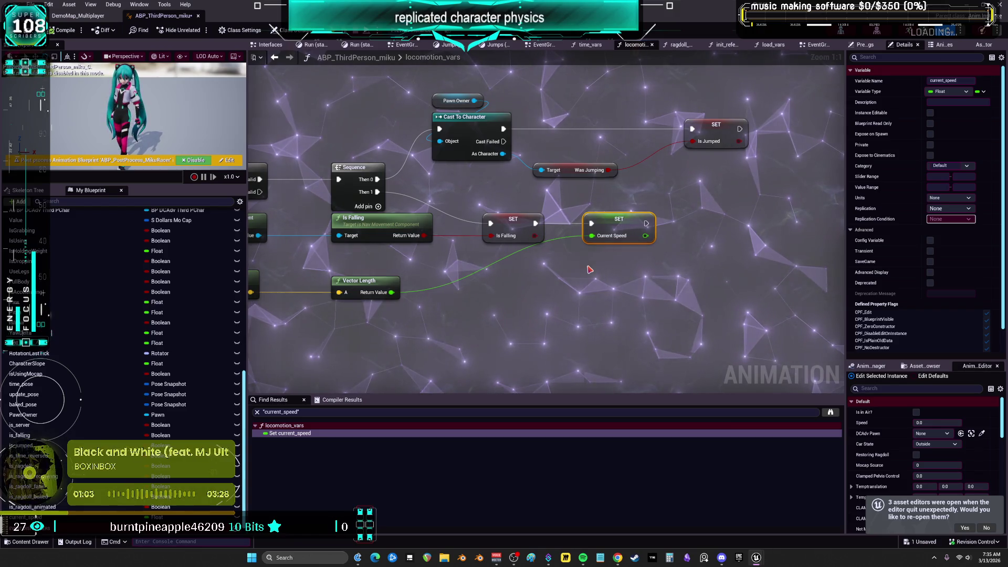
pyautogui.scroll(-2, 587, 269)
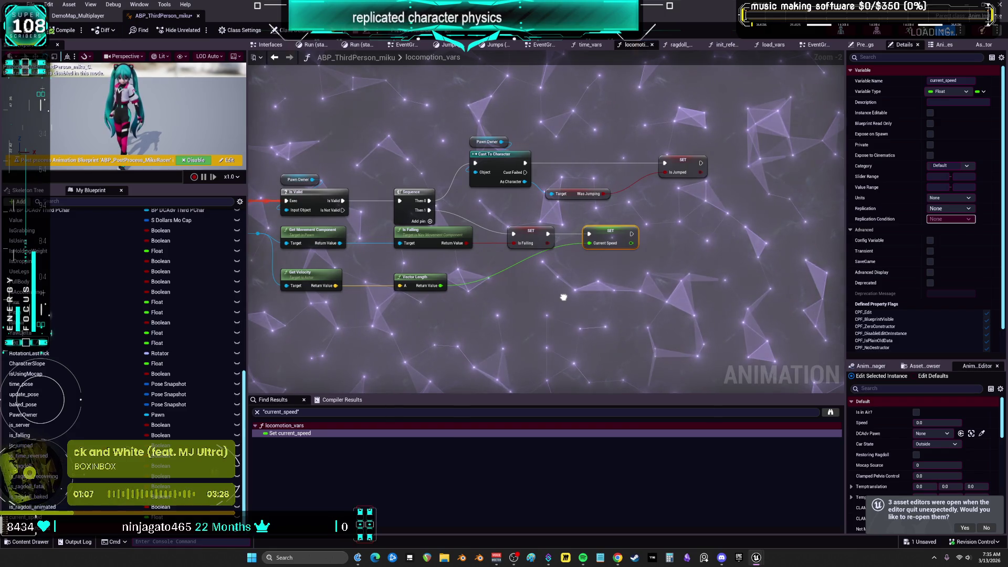
pyautogui.rightClick(563, 297)
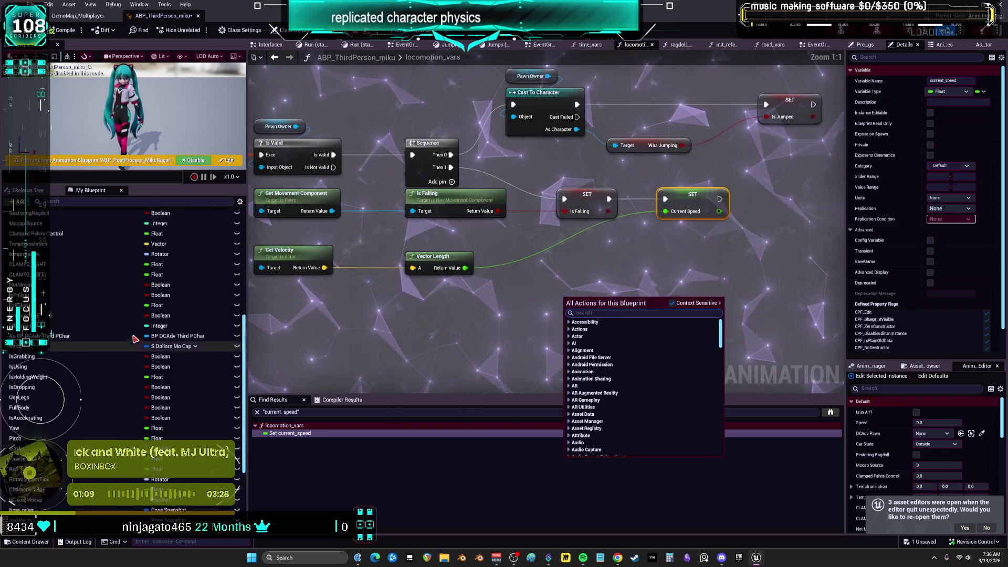
pyautogui.click(364, 335)
pyautogui.scroll(2, 364, 335)
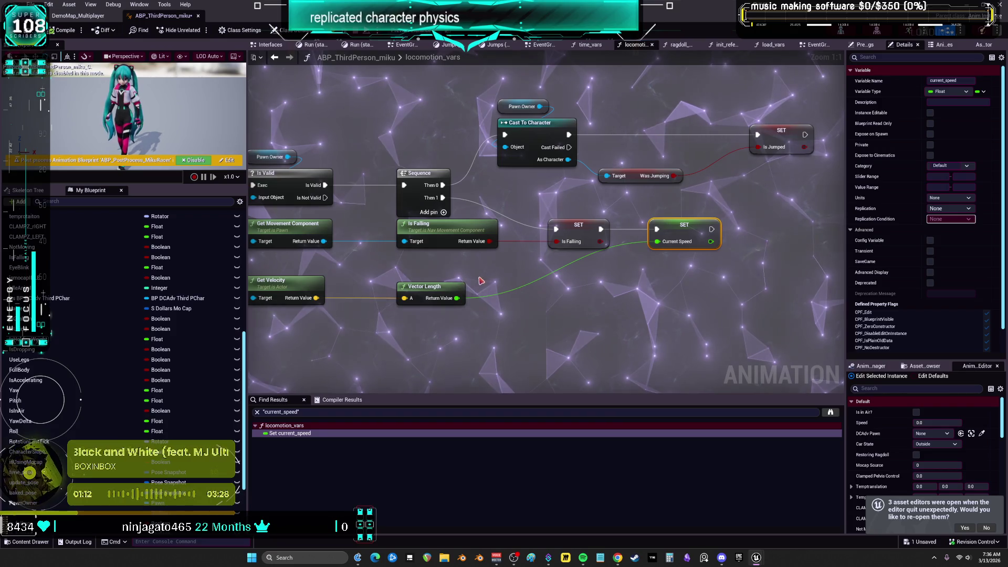
pyautogui.scroll(-2, 480, 280)
pyautogui.click(274, 57)
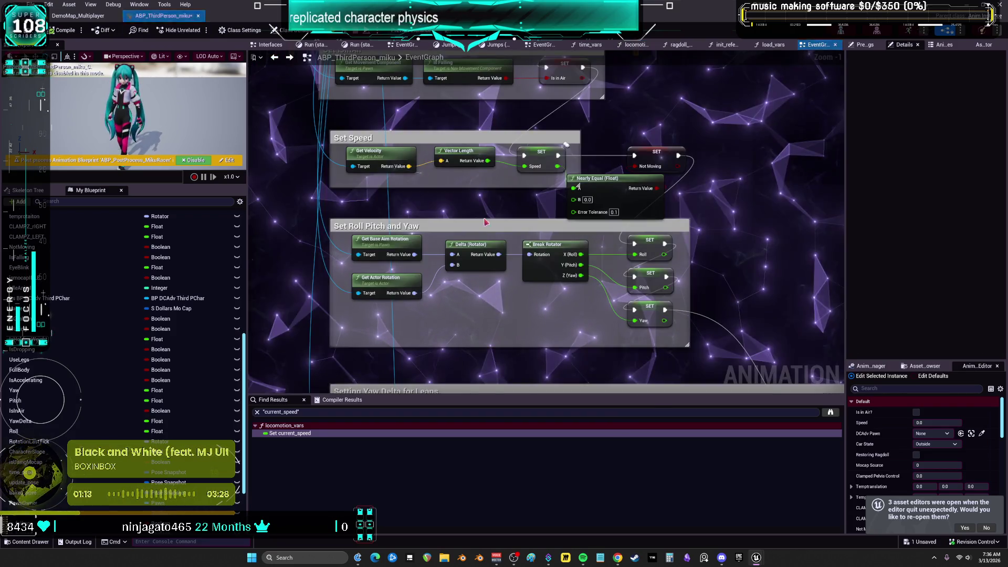
pyautogui.scroll(-2, 146, 429)
pyautogui.scroll(-1, 146, 429)
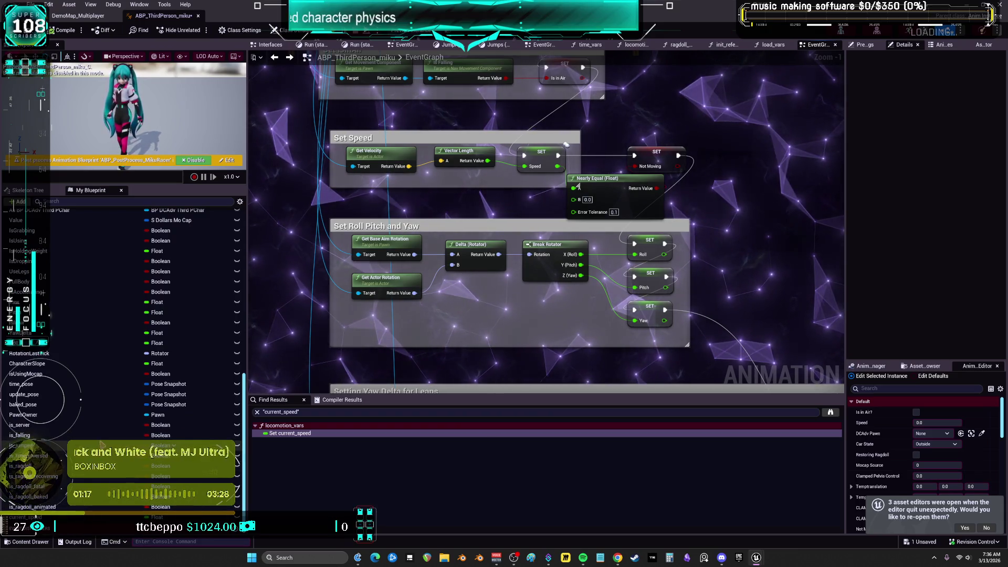
pyautogui.scroll(-3, 446, 250)
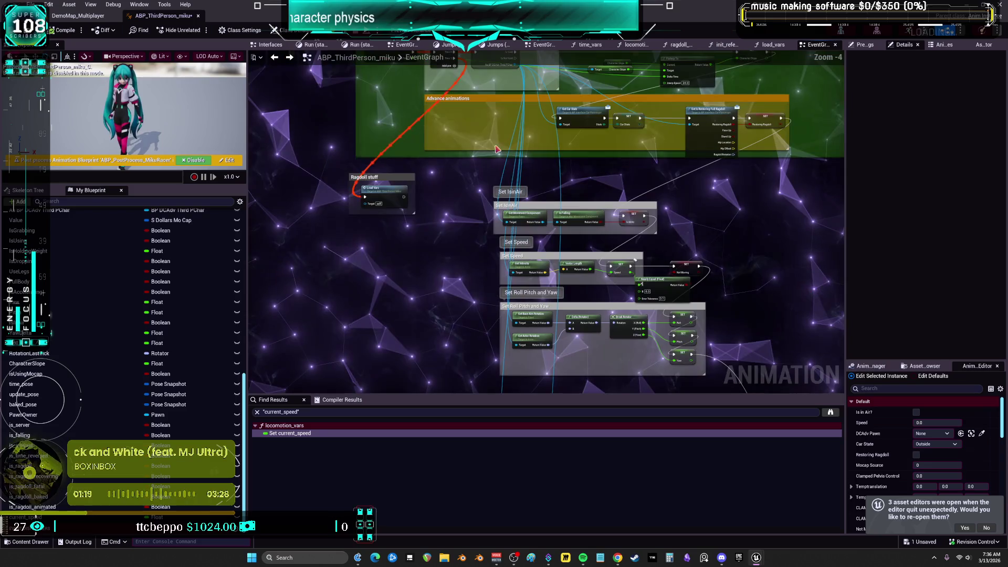
pyautogui.scroll(4, 595, 224)
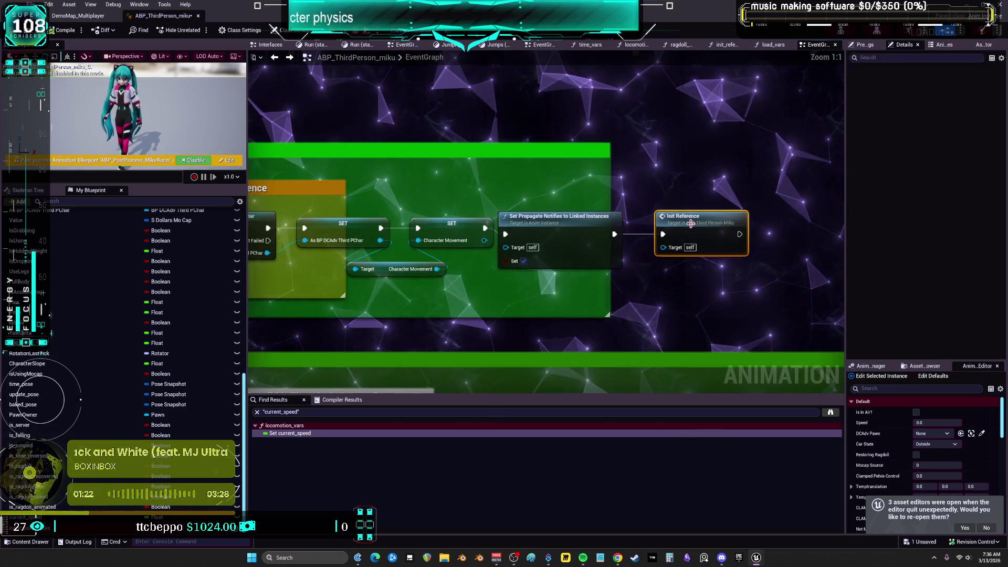
# Open the init_reference function graph and pan across its Sequence, Is Valid and setter nodes
pyautogui.doubleClick(595, 224)
pyautogui.scroll(4, 595, 224)
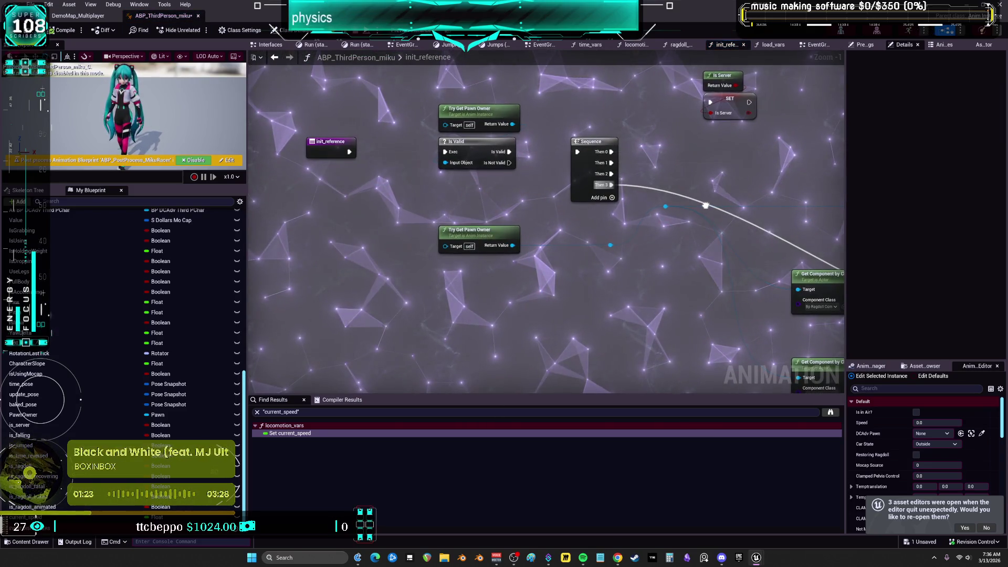
pyautogui.moveTo(745, 150); pyautogui.dragTo(466, 135)
pyautogui.moveTo(604, 193); pyautogui.dragTo(325, 197)
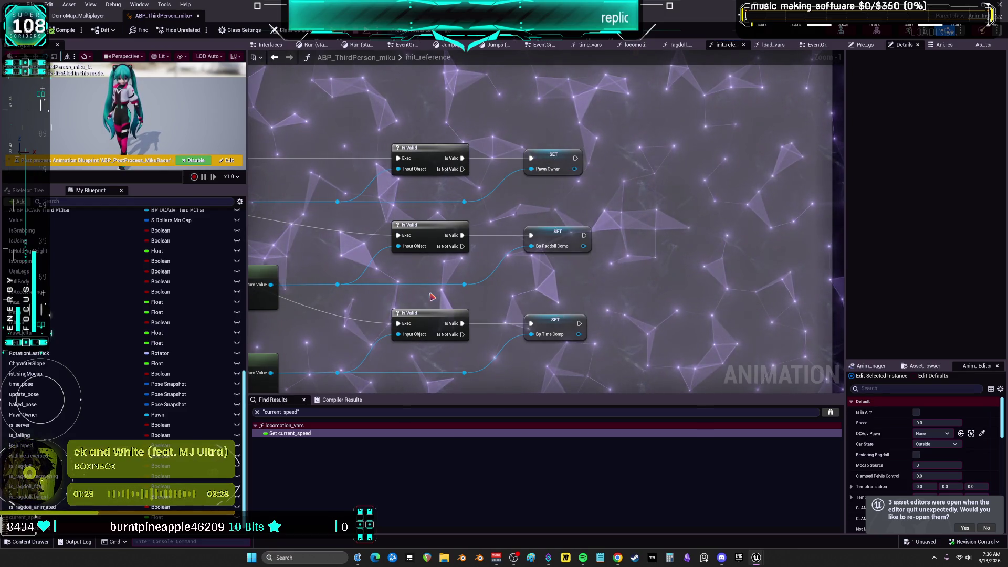
pyautogui.scroll(-1, 315, 239)
pyautogui.moveTo(315, 239); pyautogui.dragTo(520, 238)
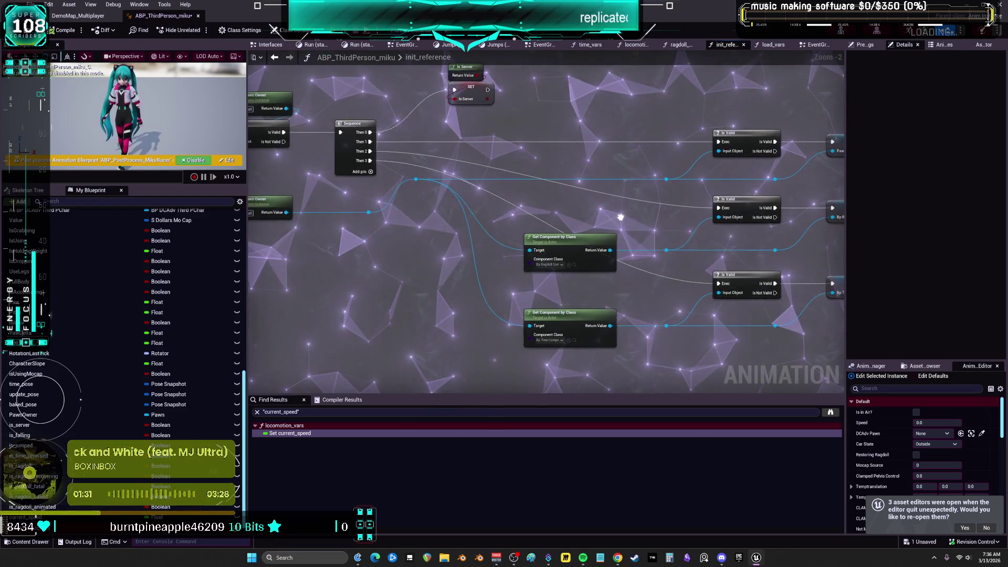
pyautogui.moveTo(689, 208); pyautogui.dragTo(551, 230)
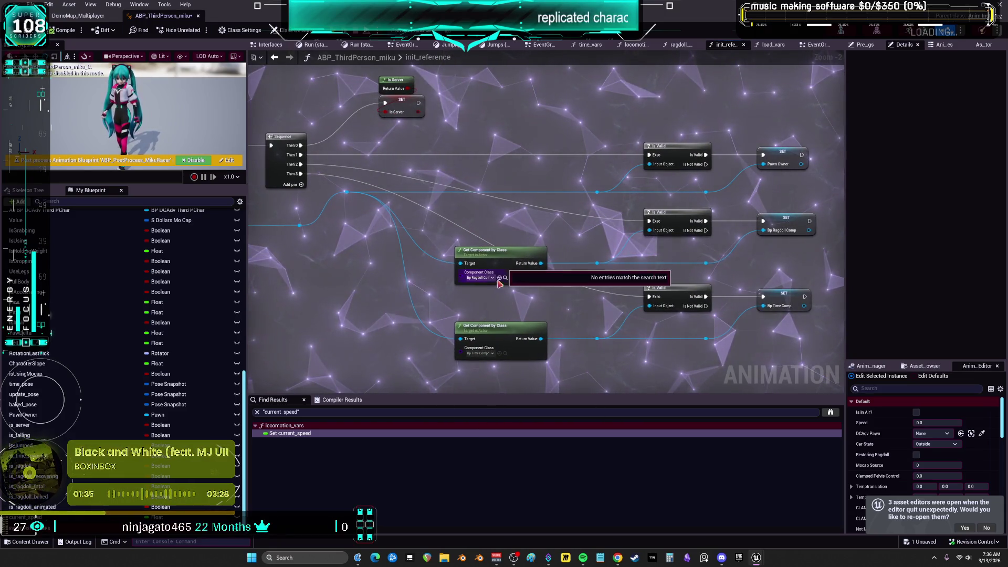
pyautogui.moveTo(793, 289); pyautogui.dragTo(771, 277)
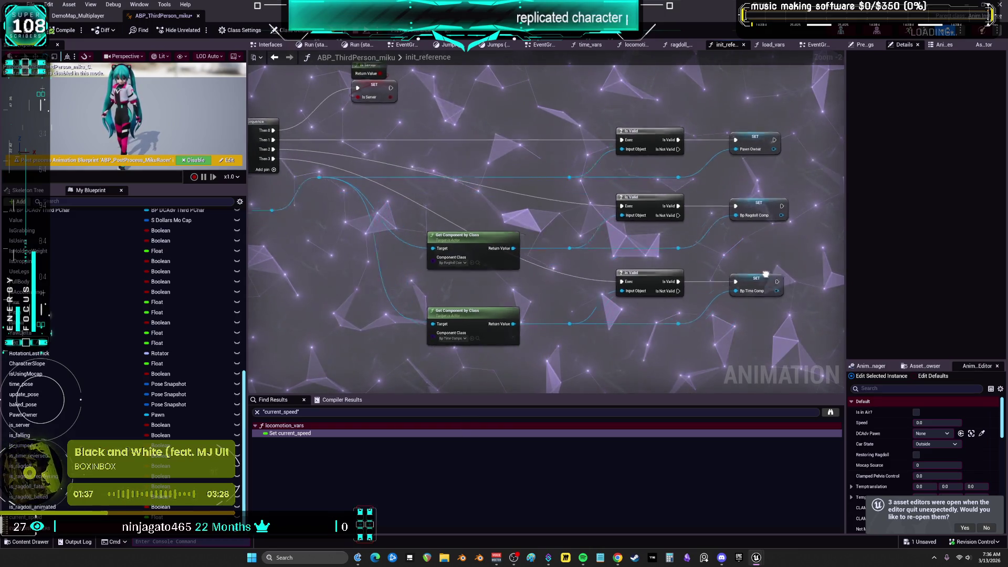
# Marquee-select the Get Component, Is Valid, SET and reroute nodes in init_reference
pyautogui.moveTo(568, 252)
pyautogui.mouseDown()
pyautogui.moveTo(395, 211)
pyautogui.moveTo(372, 188)
pyautogui.mouseUp()
pyautogui.moveTo(545, 255)
pyautogui.mouseDown()
pyautogui.moveTo(692, 256)
pyautogui.moveTo(683, 260)
pyautogui.mouseUp()
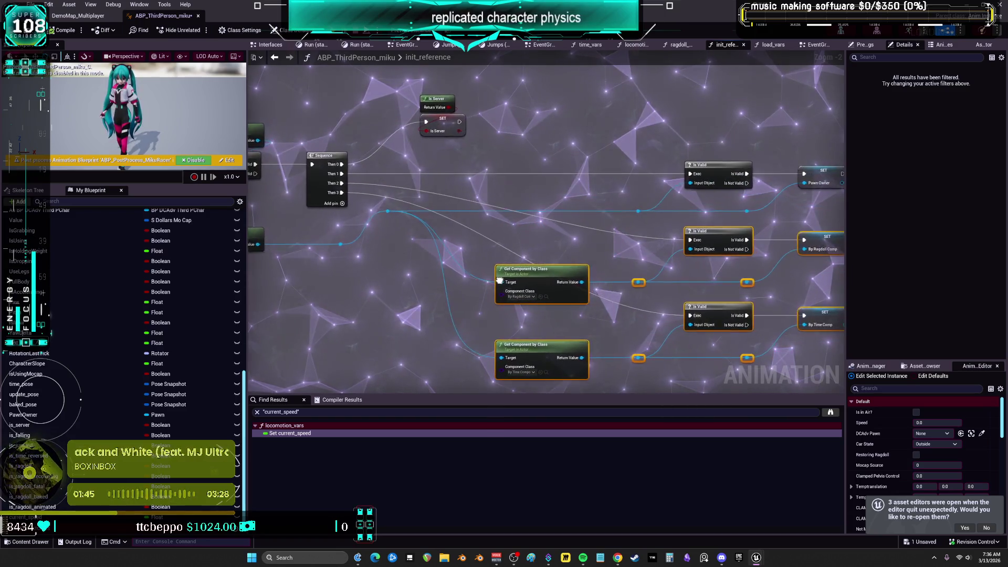
pyautogui.moveTo(499, 281); pyautogui.dragTo(643, 261)
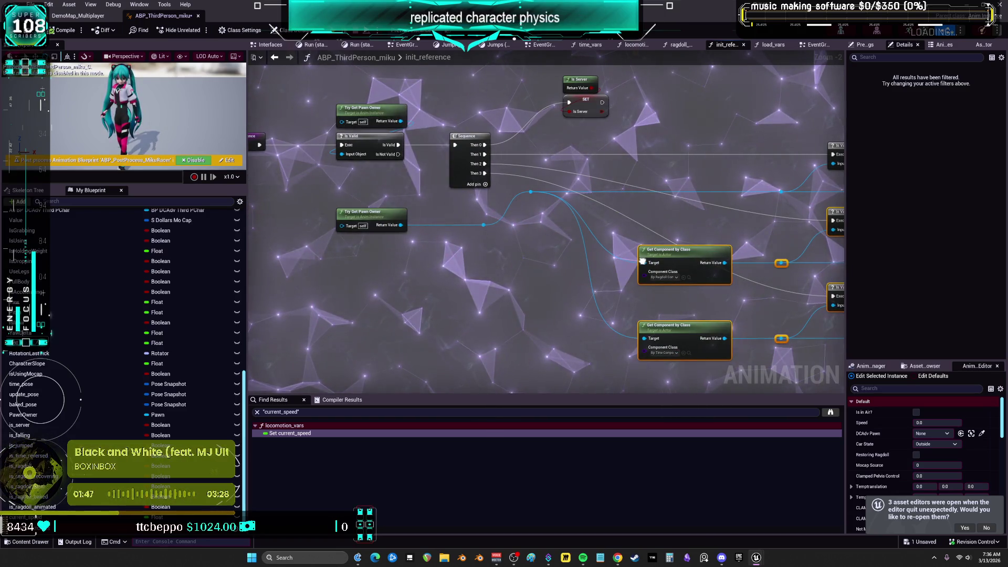
pyautogui.moveTo(629, 259); pyautogui.dragTo(614, 257)
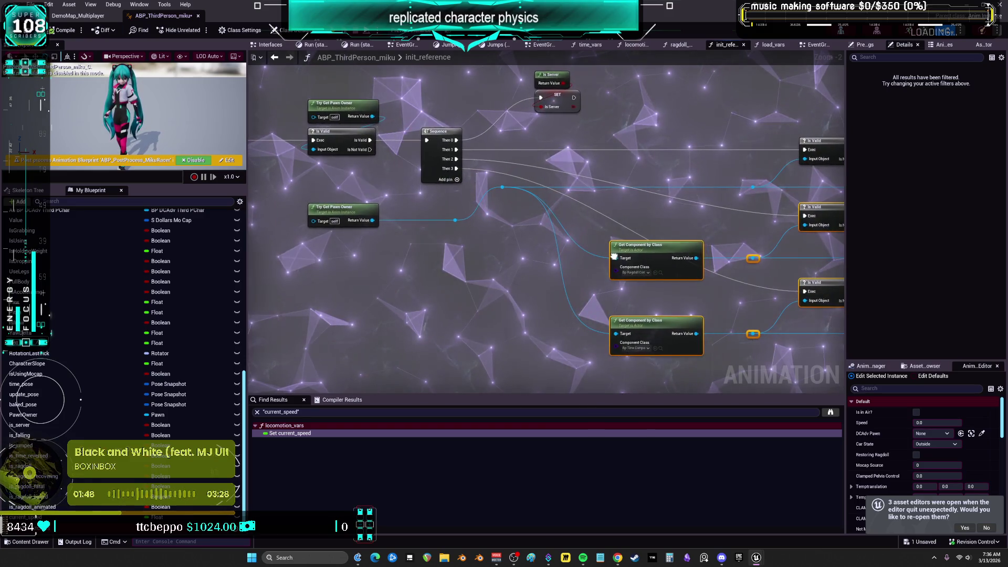
pyautogui.moveTo(409, 240); pyautogui.dragTo(331, 234)
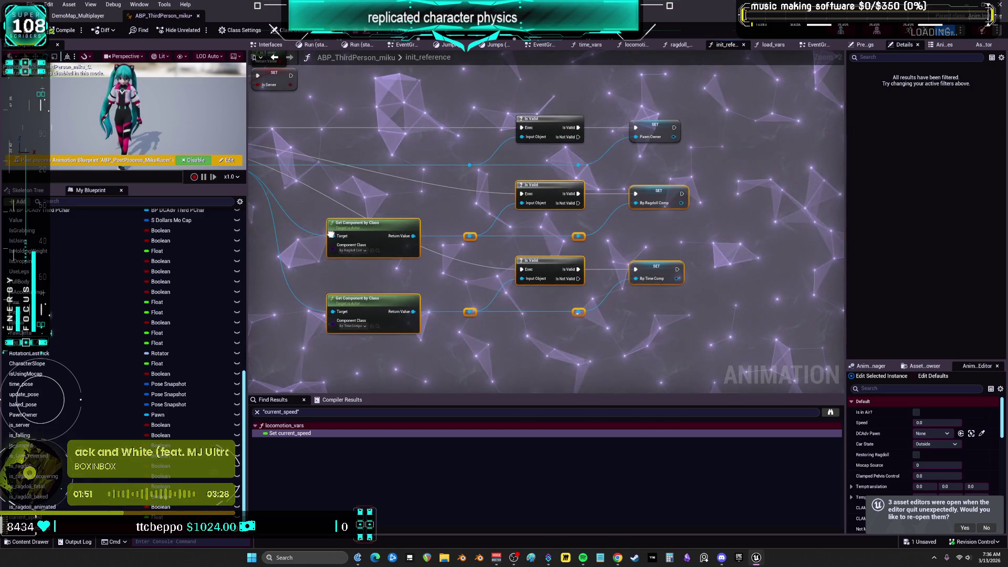
pyautogui.rightClick(530, 227)
pyautogui.scroll(-1, 530, 226)
pyautogui.moveTo(473, 231)
pyautogui.mouseDown()
pyautogui.moveTo(679, 195)
pyautogui.moveTo(488, 189)
pyautogui.mouseUp()
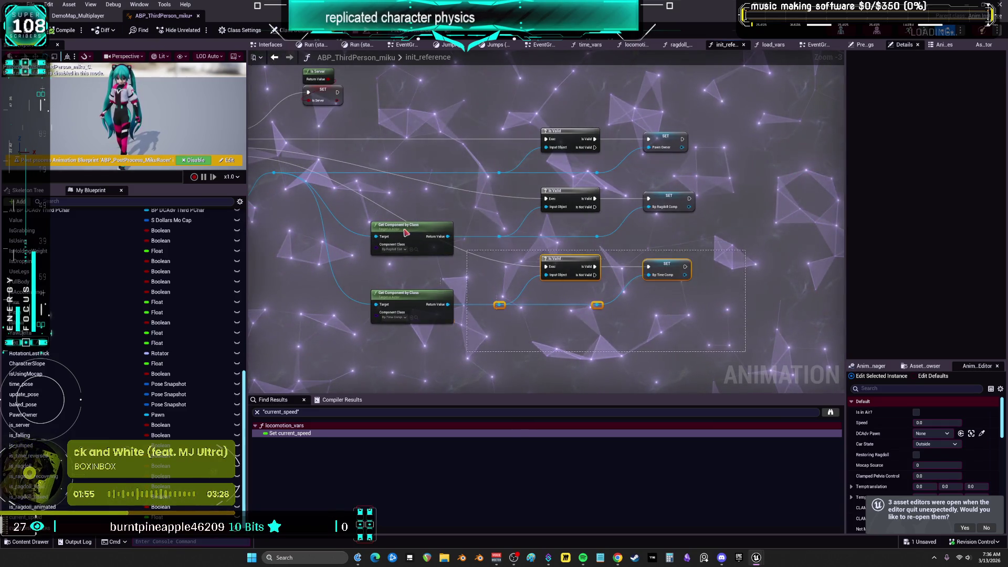
# Remove the component lookup nodes from init_reference and bring them into the EventGraph below BeginPlay
pyautogui.press('Delete')
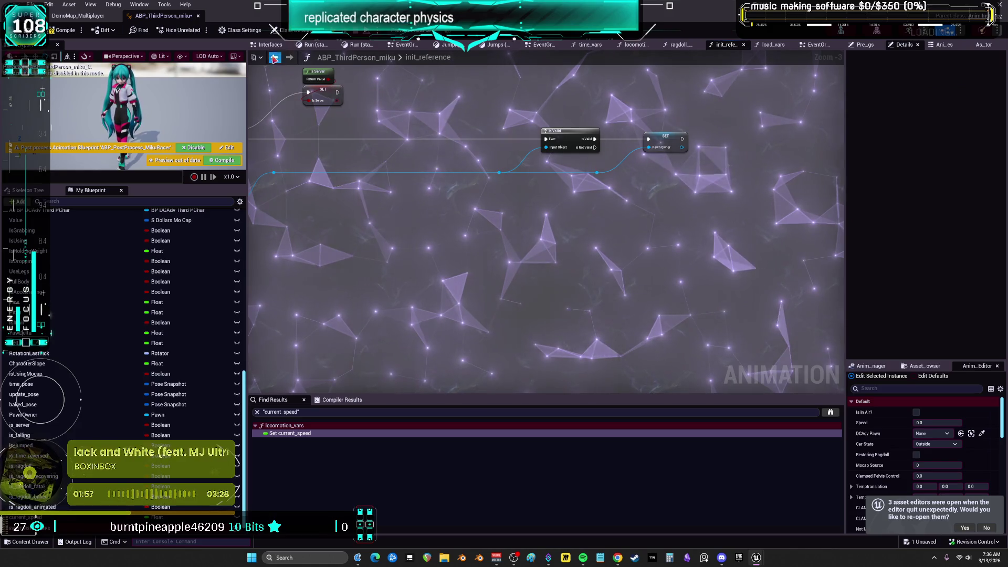
pyautogui.click(274, 58)
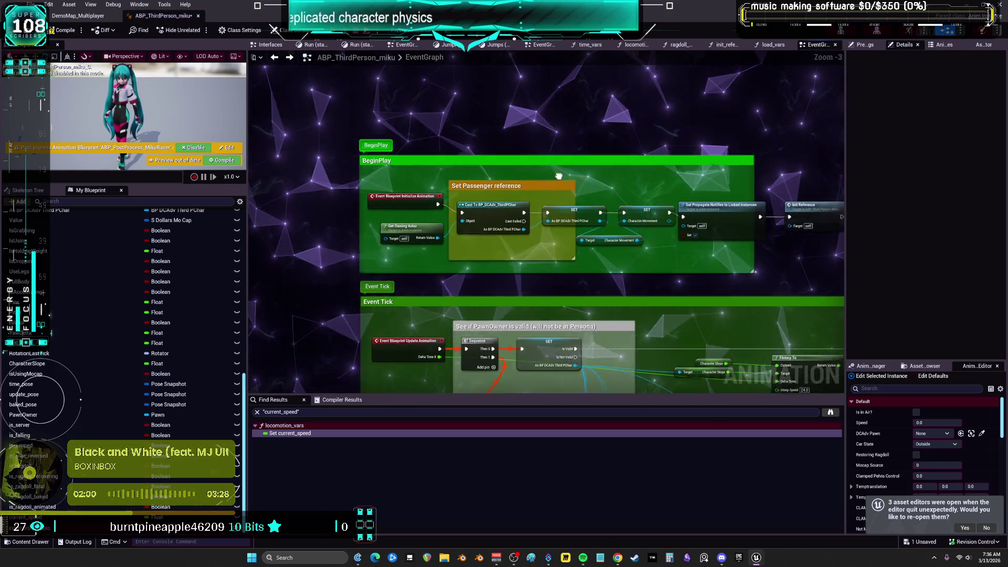
pyautogui.moveTo(751, 265); pyautogui.dragTo(750, 265)
pyautogui.moveTo(629, 270); pyautogui.dragTo(578, 163)
pyautogui.hotkey('ctrl', 'z')
pyautogui.hotkey('ctrl', 'z')
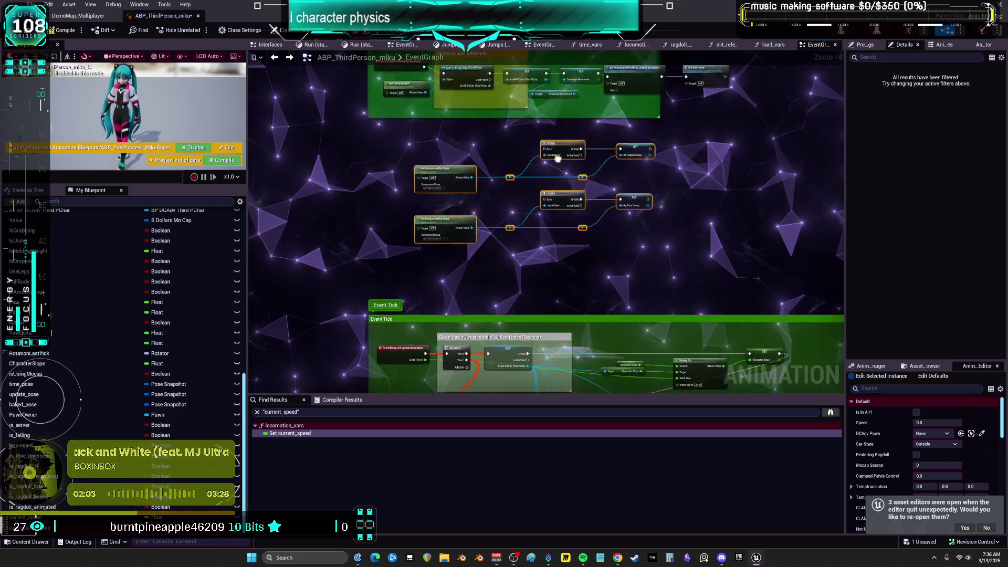
# Cut the Is Server and SET nodes from init_reference and paste them into the EventGraph
pyautogui.doubleClick(689, 169)
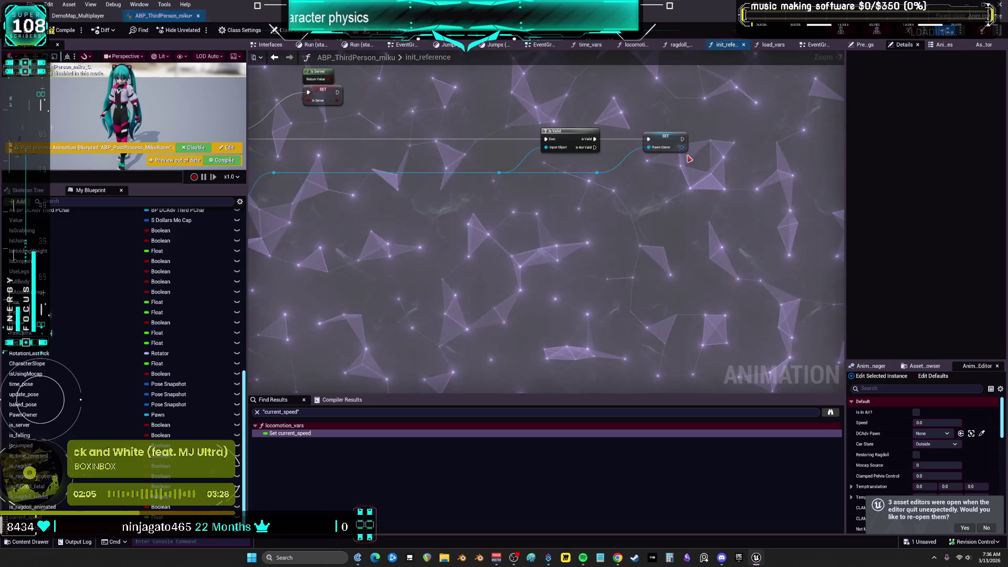
pyautogui.moveTo(578, 143); pyautogui.dragTo(576, 145)
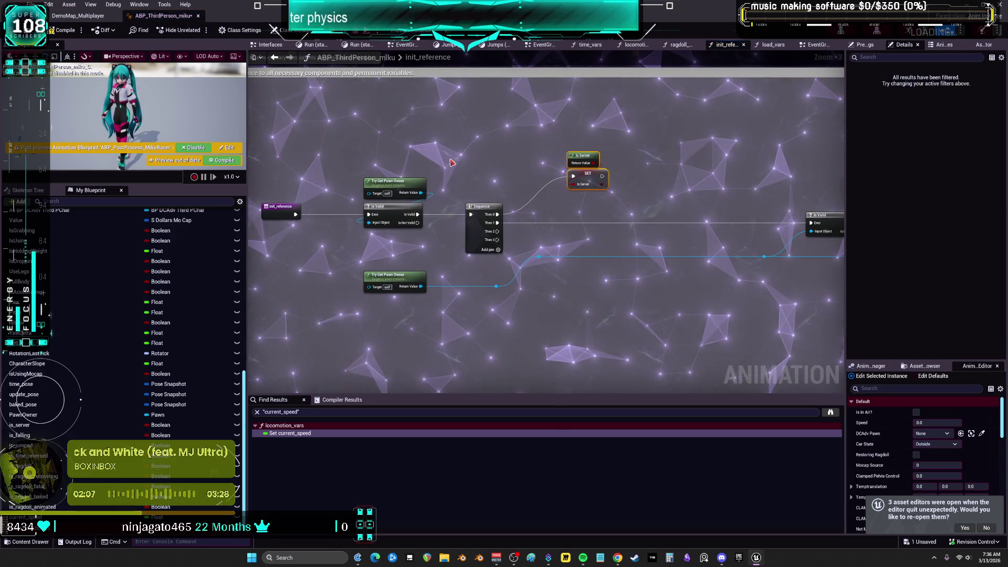
pyautogui.hotkey('ctrl', 'x')
pyautogui.hotkey('alt', 'Left')
pyautogui.hotkey('ctrl', 'v')
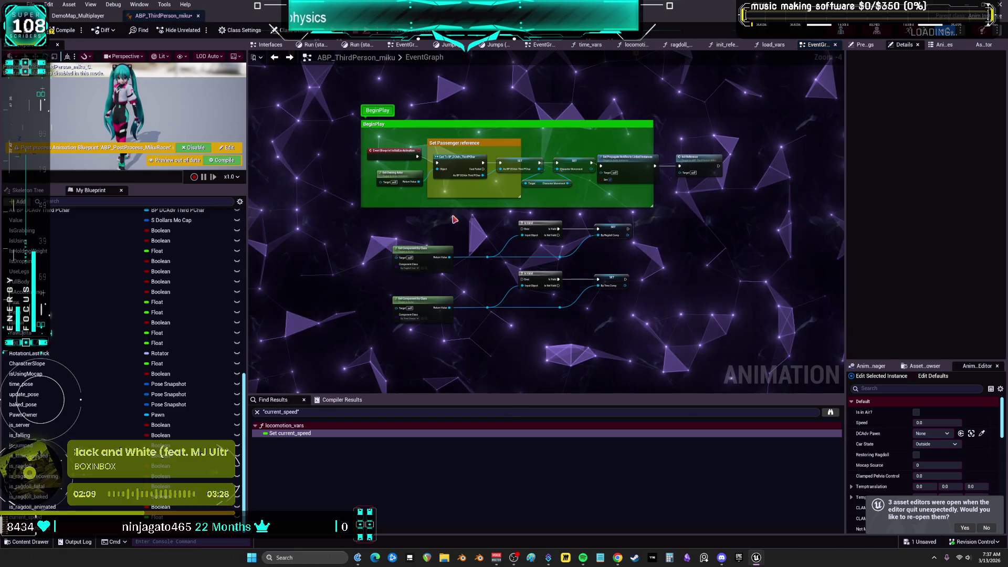
pyautogui.scroll(1, 479, 217)
pyautogui.click(504, 224)
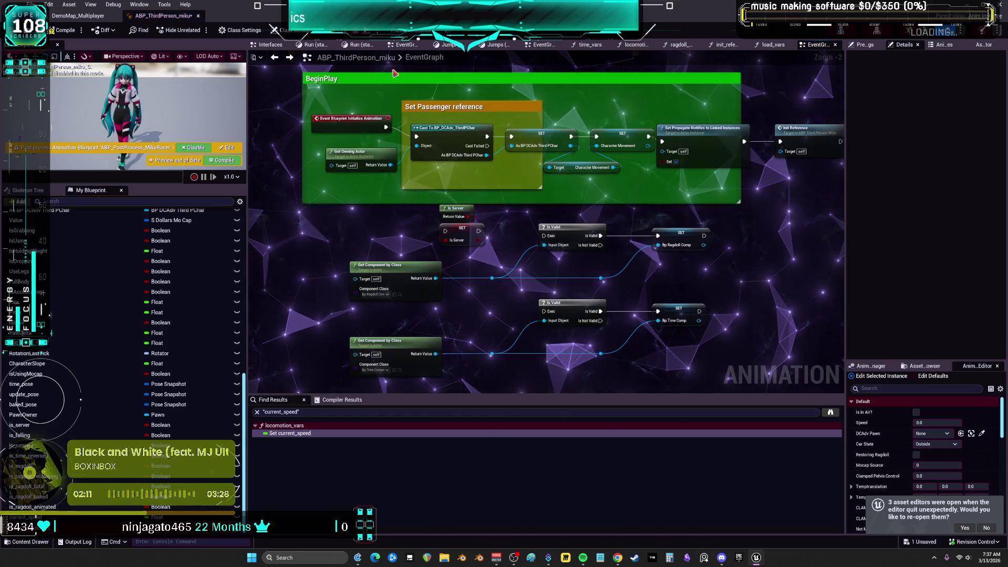
# Recheck the AnimGraph and the remaining init_reference graph, then return to the EventGraph
pyautogui.click(275, 58)
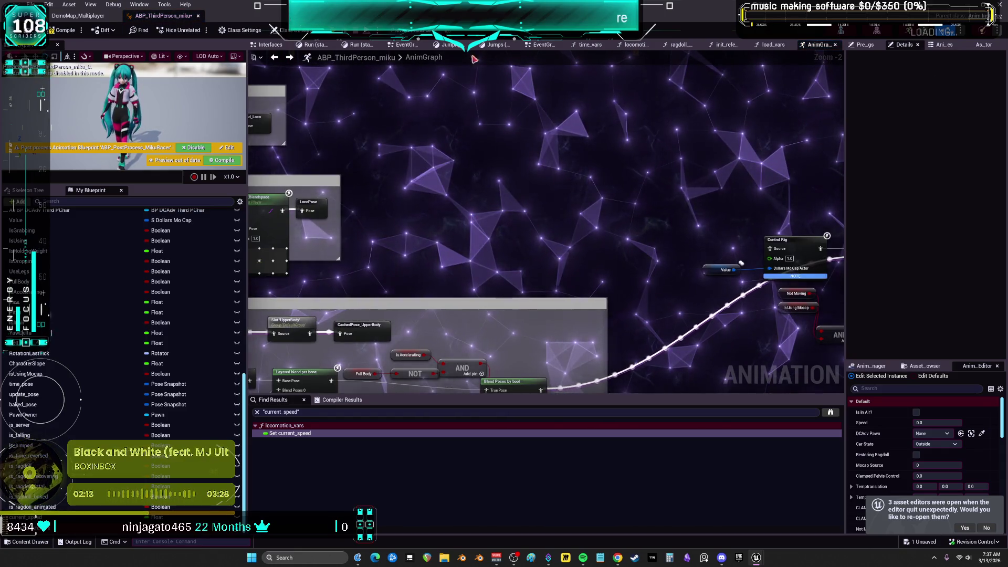
pyautogui.scroll(3, 123, 262)
pyautogui.scroll(5, 123, 262)
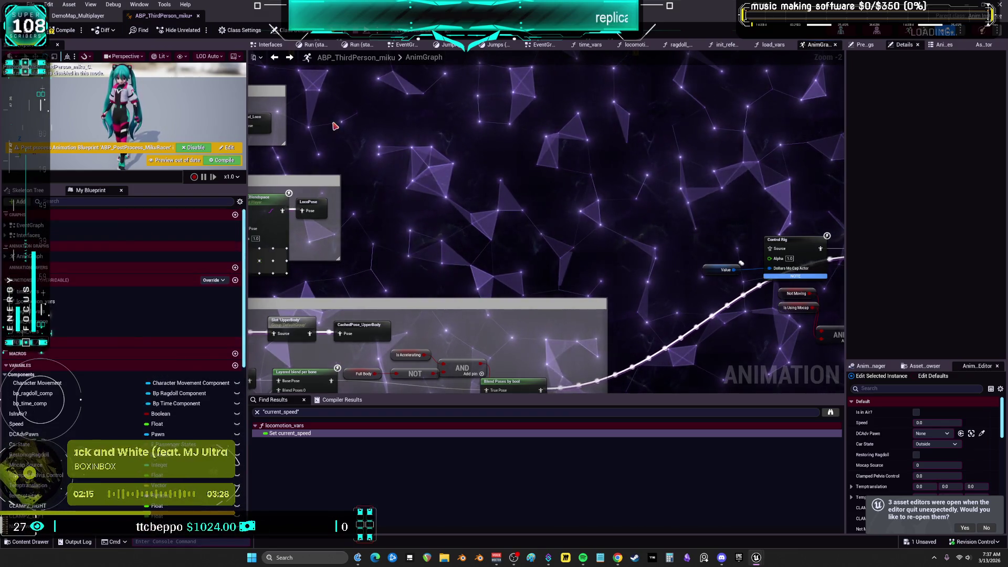
pyautogui.click(412, 47)
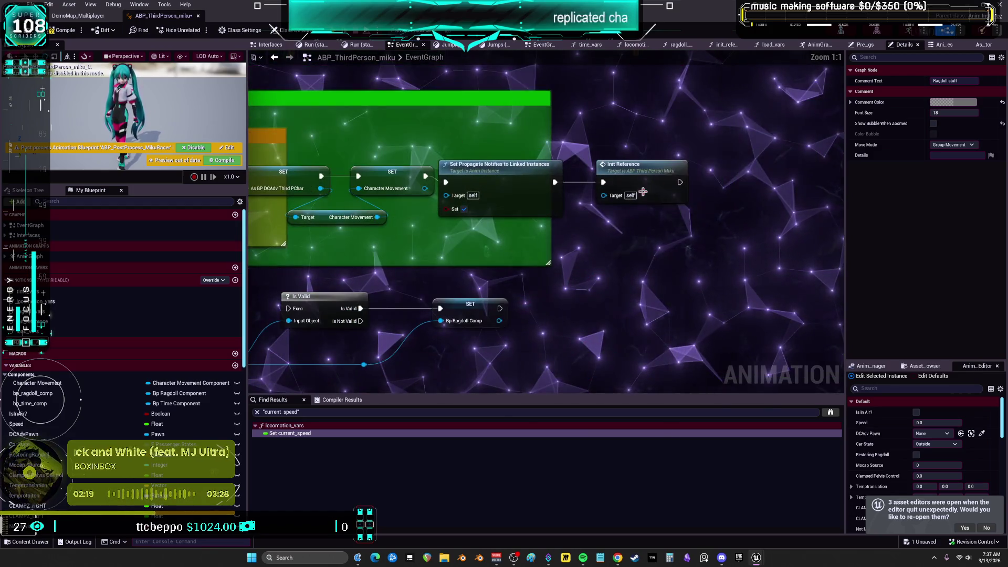
pyautogui.doubleClick(625, 205)
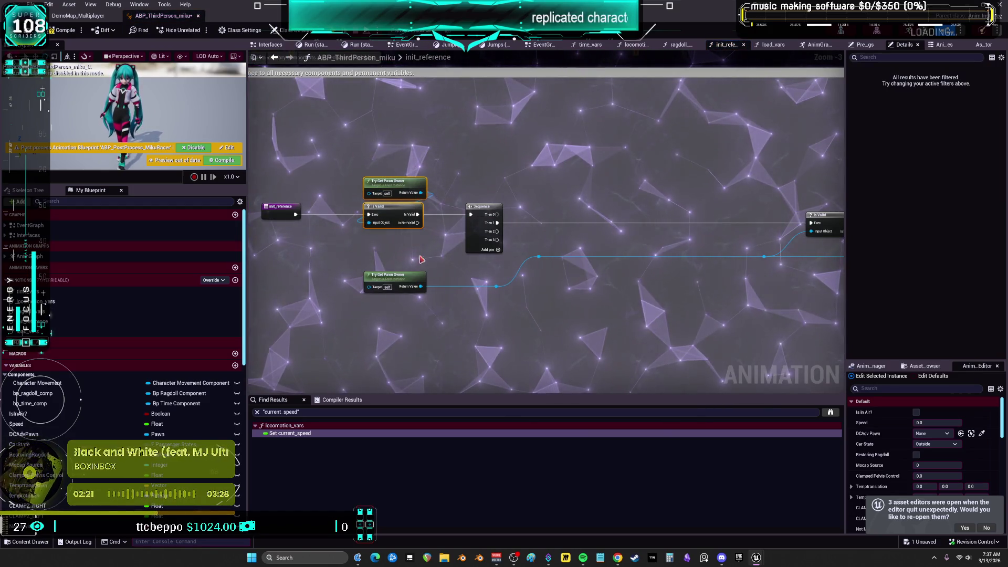
pyautogui.moveTo(352, 260)
pyautogui.mouseDown()
pyautogui.moveTo(663, 228)
pyautogui.moveTo(473, 198)
pyautogui.moveTo(462, 194)
pyautogui.moveTo(455, 156)
pyautogui.mouseUp()
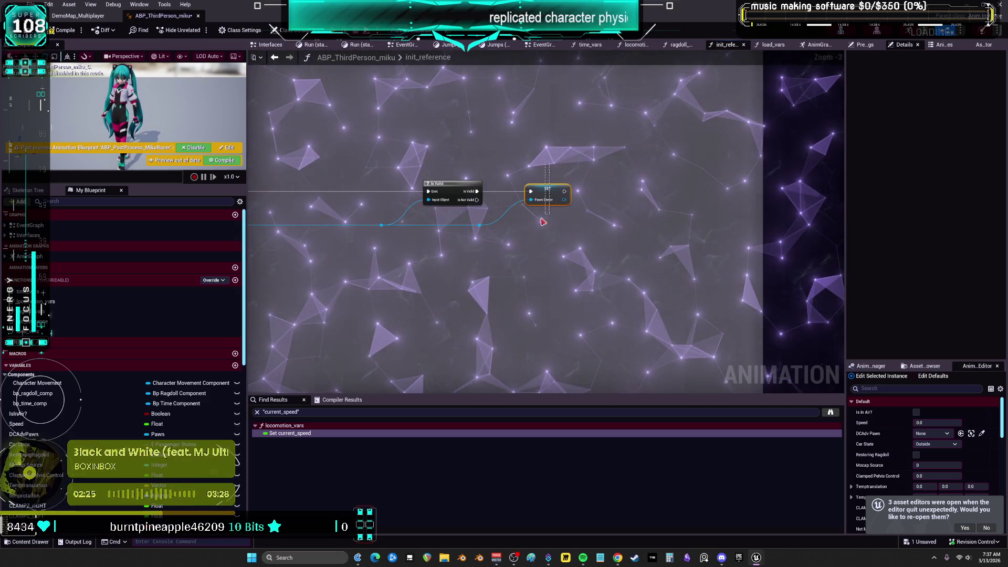
pyautogui.hotkey('alt', 'Left')
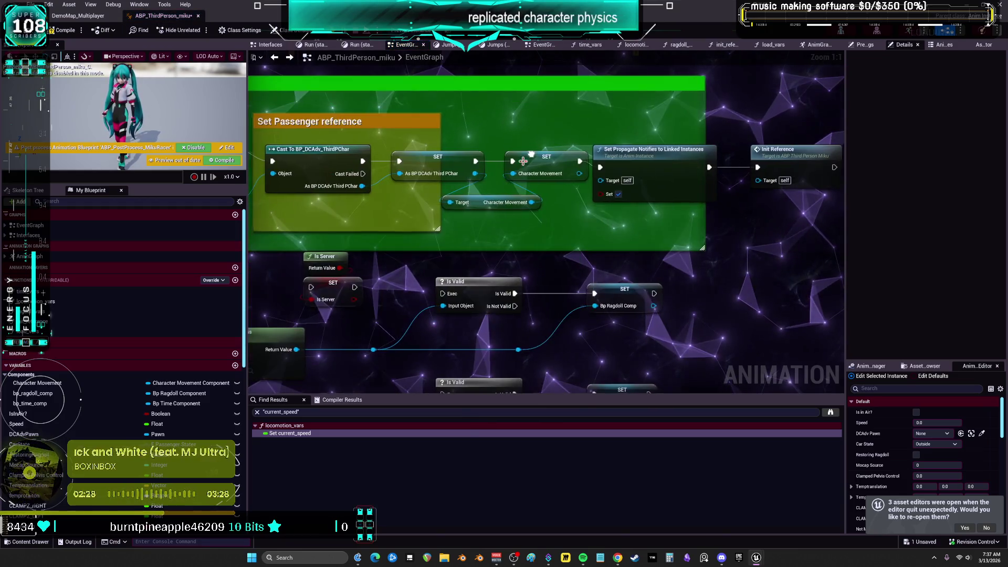
pyautogui.scroll(-2, 447, 222)
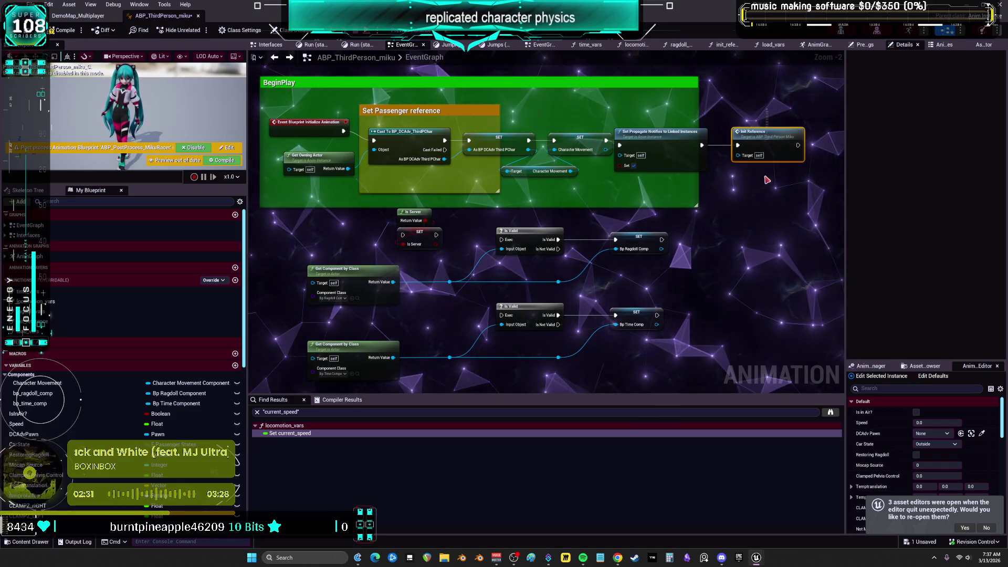
# Add a Sequence below BeginPlay, wire its first output to the Is Server set, and add output pins
pyautogui.moveTo(396, 197); pyautogui.dragTo(403, 235)
pyautogui.moveTo(348, 280); pyautogui.dragTo(348, 211)
pyautogui.click(413, 267)
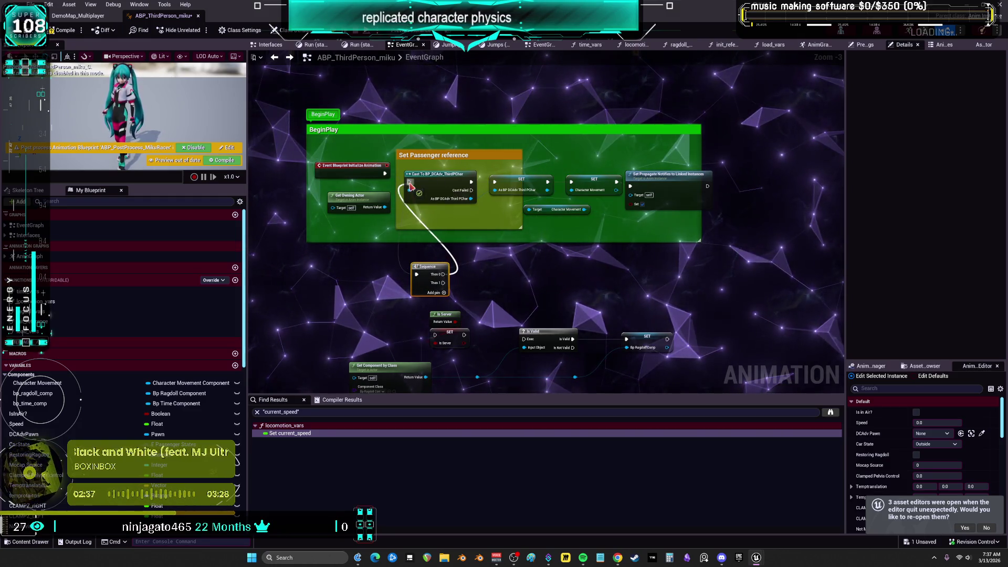
pyautogui.moveTo(412, 251); pyautogui.dragTo(433, 211)
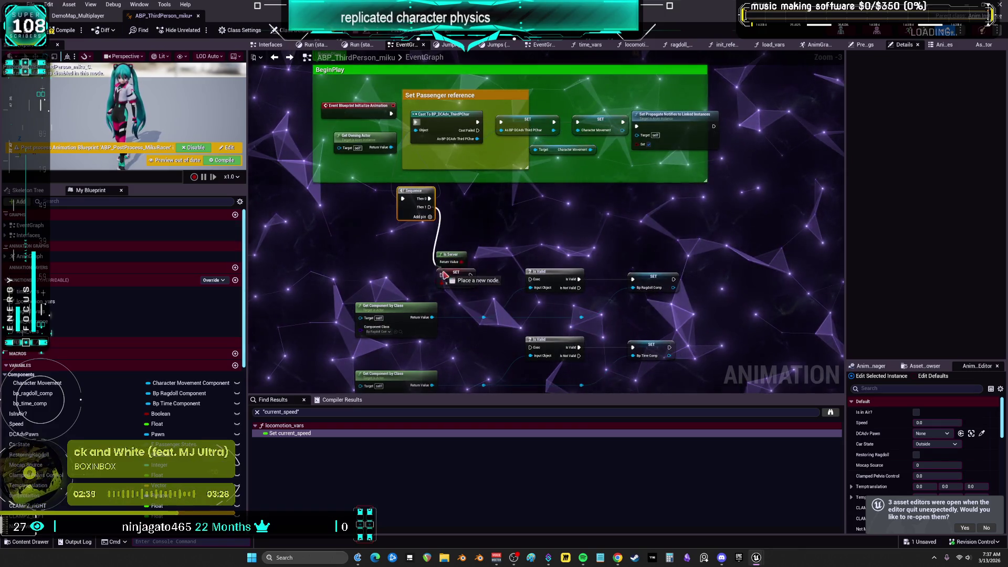
pyautogui.moveTo(444, 273); pyautogui.dragTo(441, 274)
pyautogui.moveTo(467, 277); pyautogui.dragTo(467, 223)
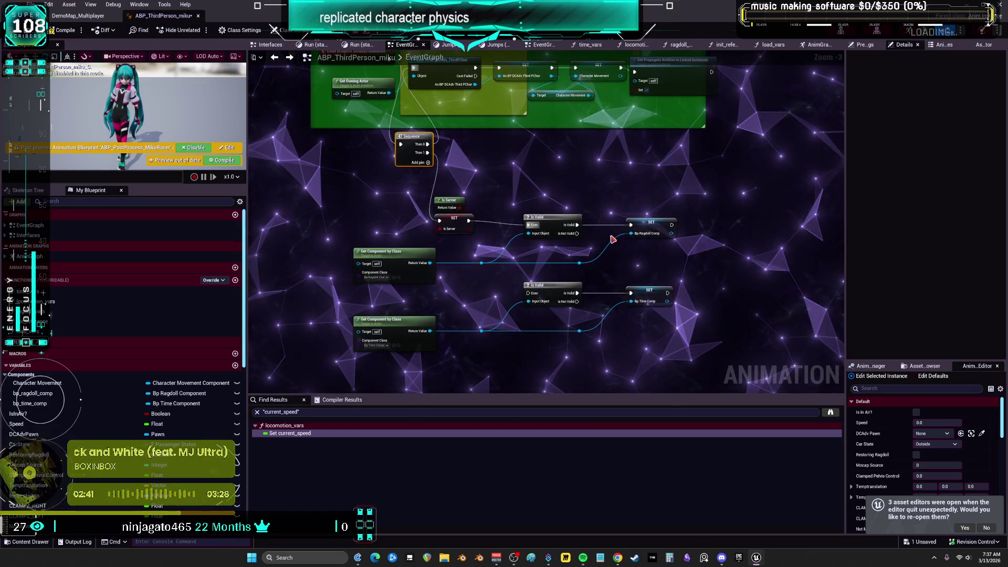
pyautogui.click(429, 163)
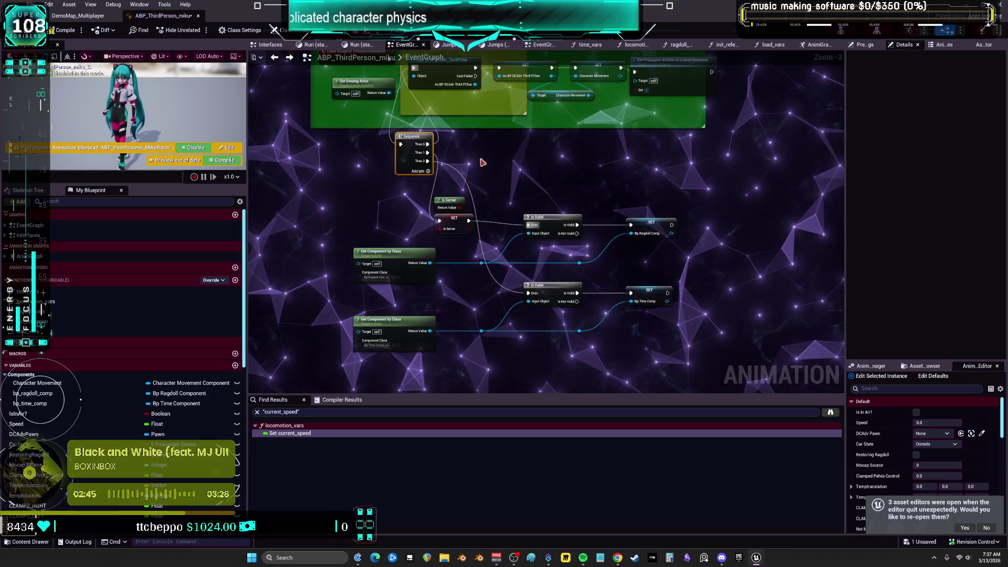
# Connect the As BP DCAdv Third PChar cast to Get Component's Target and reposition the component nodes
pyautogui.moveTo(377, 110); pyautogui.dragTo(413, 151)
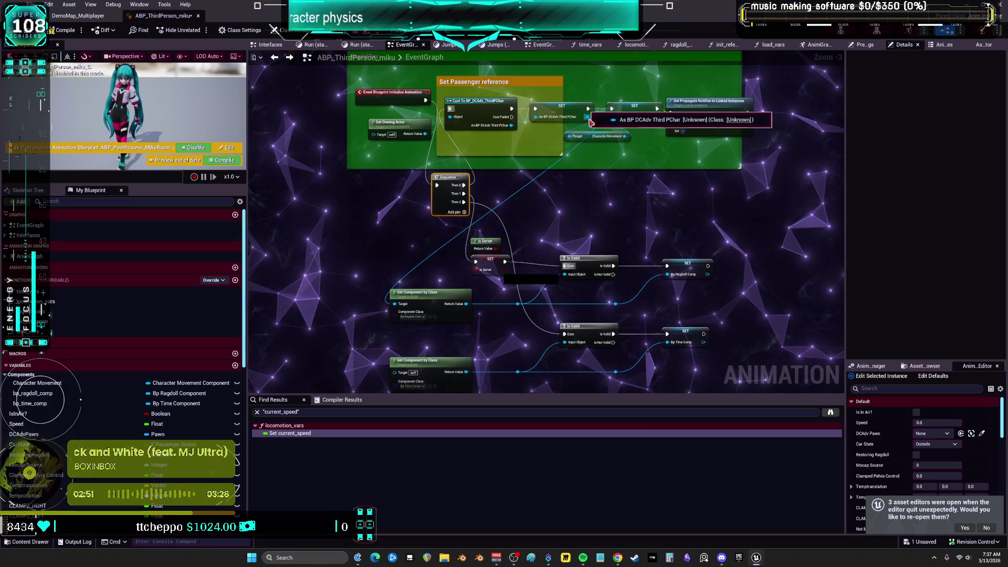
pyautogui.moveTo(591, 121); pyautogui.dragTo(480, 297)
pyautogui.moveTo(402, 258); pyautogui.dragTo(402, 256)
pyautogui.scroll(1, 658, 352)
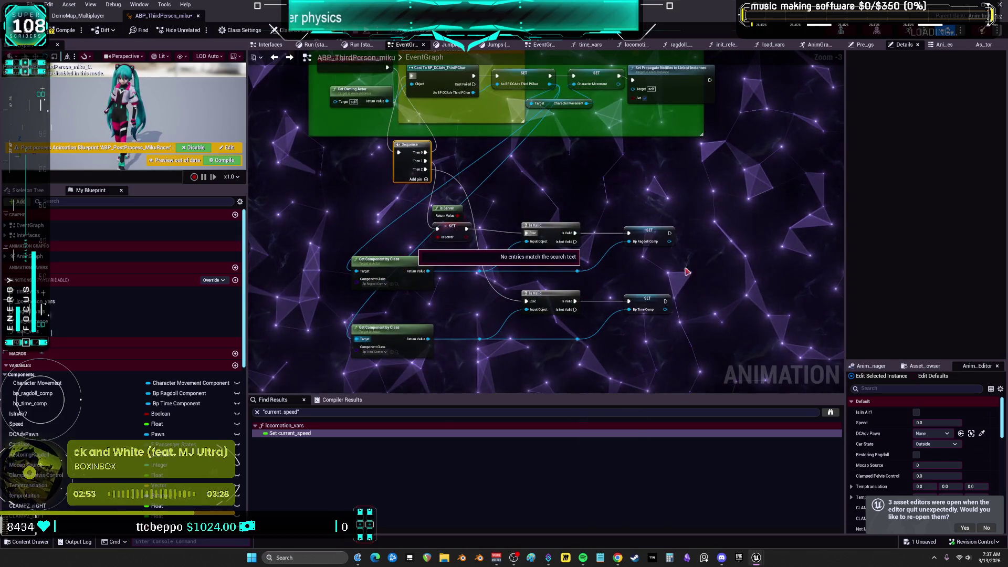
pyautogui.moveTo(657, 352); pyautogui.dragTo(730, 341)
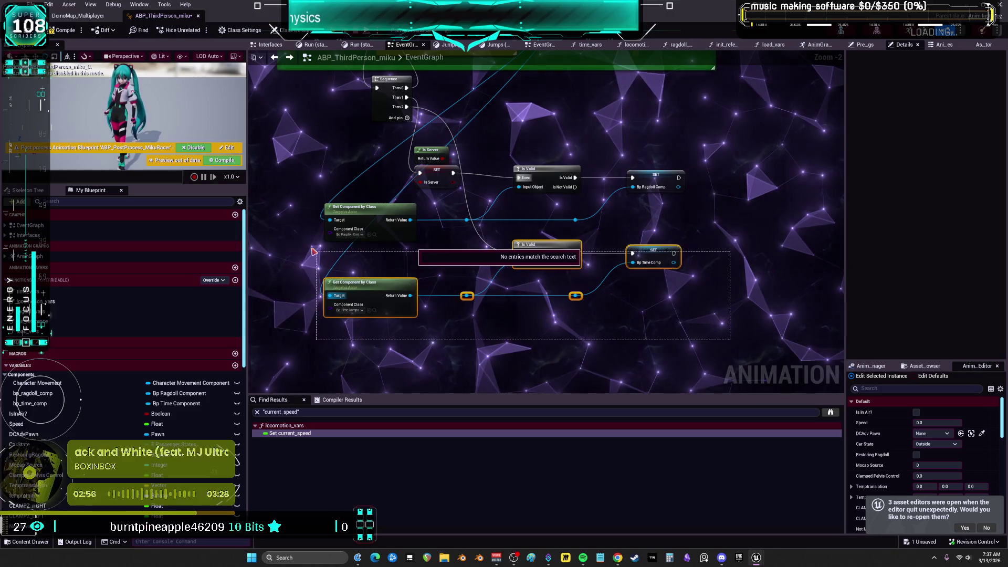
pyautogui.moveTo(313, 252); pyautogui.dragTo(315, 253)
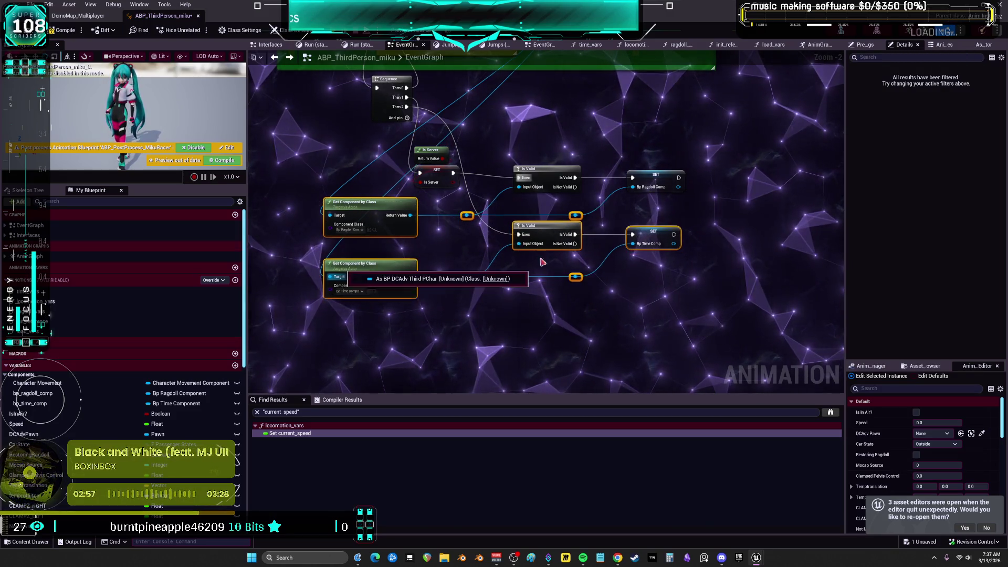
pyautogui.moveTo(381, 263); pyautogui.dragTo(431, 269)
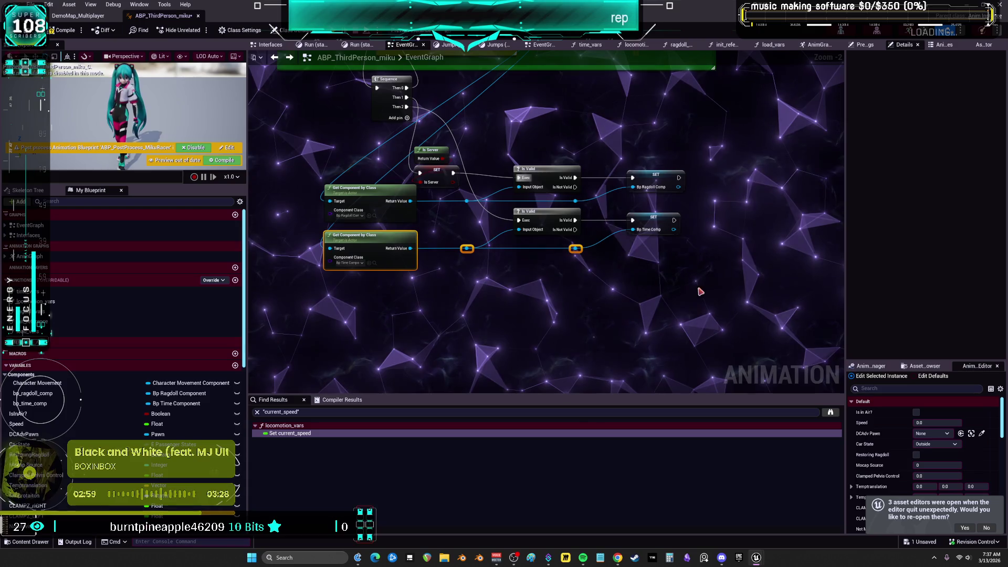
# Wire the lower Is Valid check to Then 3 and tidy the Is Server and component check nodes
pyautogui.moveTo(437, 168); pyautogui.dragTo(505, 144)
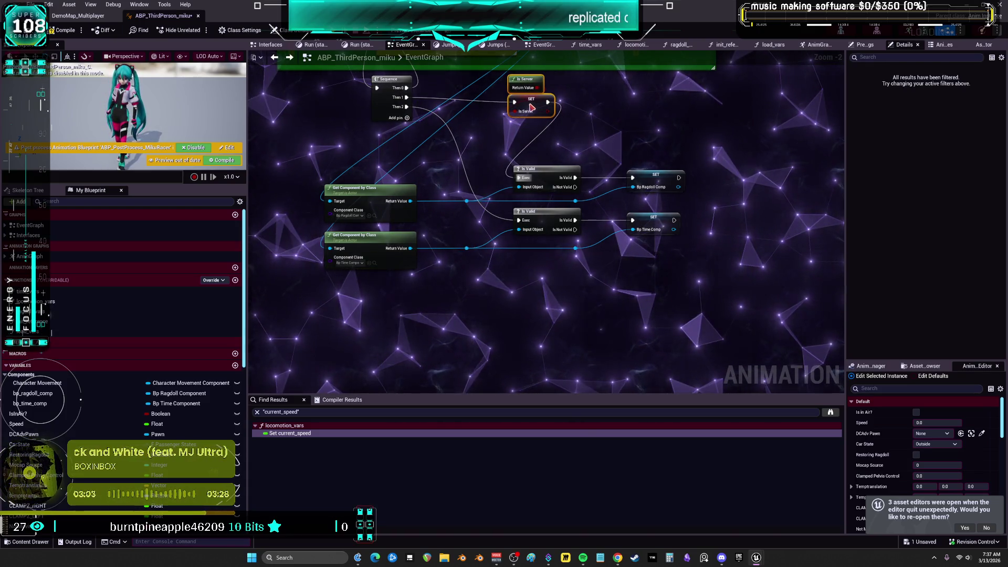
pyautogui.moveTo(474, 135); pyautogui.dragTo(472, 166)
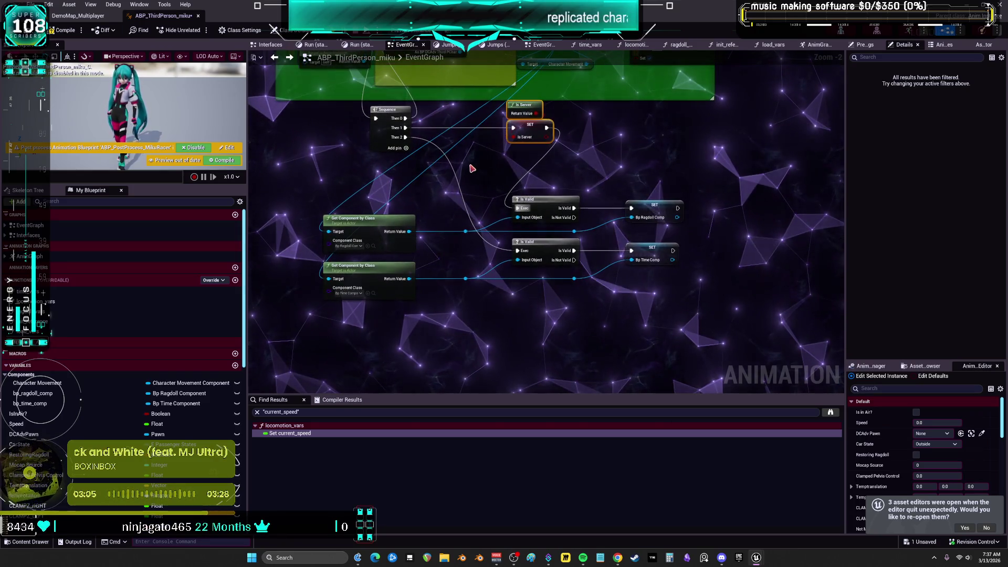
pyautogui.click(544, 135)
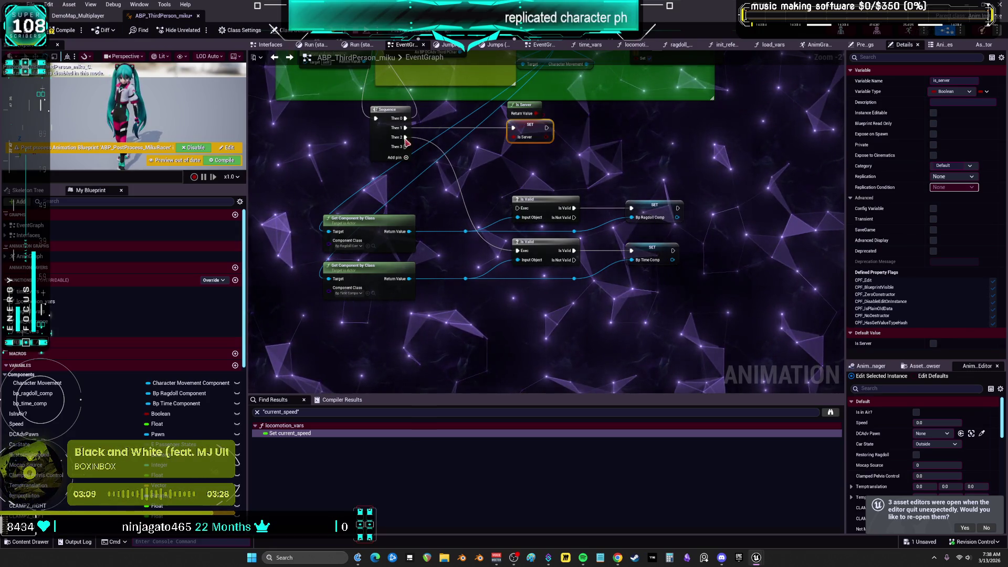
pyautogui.moveTo(406, 139); pyautogui.dragTo(407, 139)
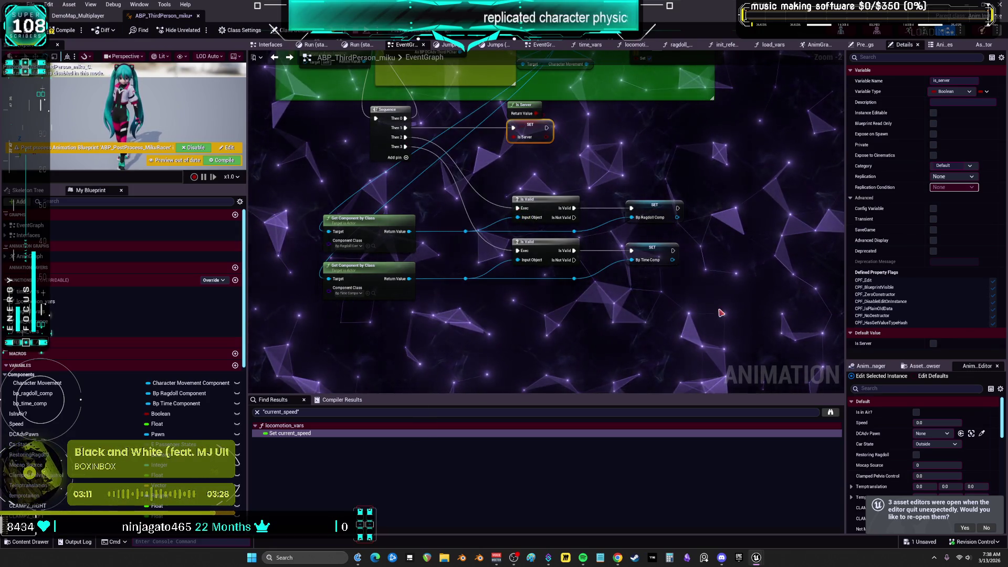
pyautogui.moveTo(722, 313); pyautogui.dragTo(318, 200)
pyautogui.moveTo(367, 220); pyautogui.dragTo(414, 178)
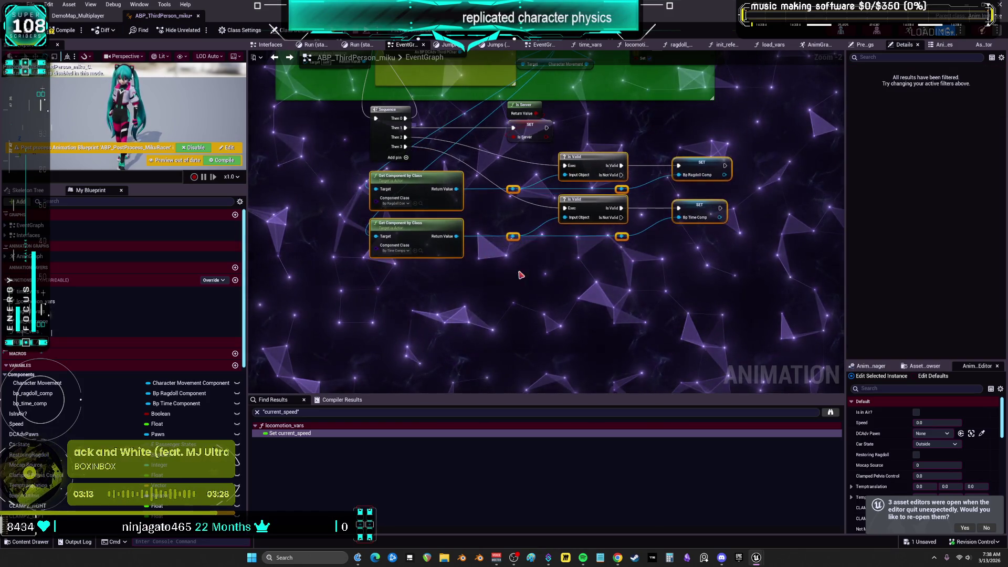
pyautogui.moveTo(765, 315)
pyautogui.mouseDown()
pyautogui.moveTo(371, 191)
pyautogui.moveTo(374, 121)
pyautogui.mouseUp()
pyautogui.moveTo(383, 124); pyautogui.dragTo(383, 128)
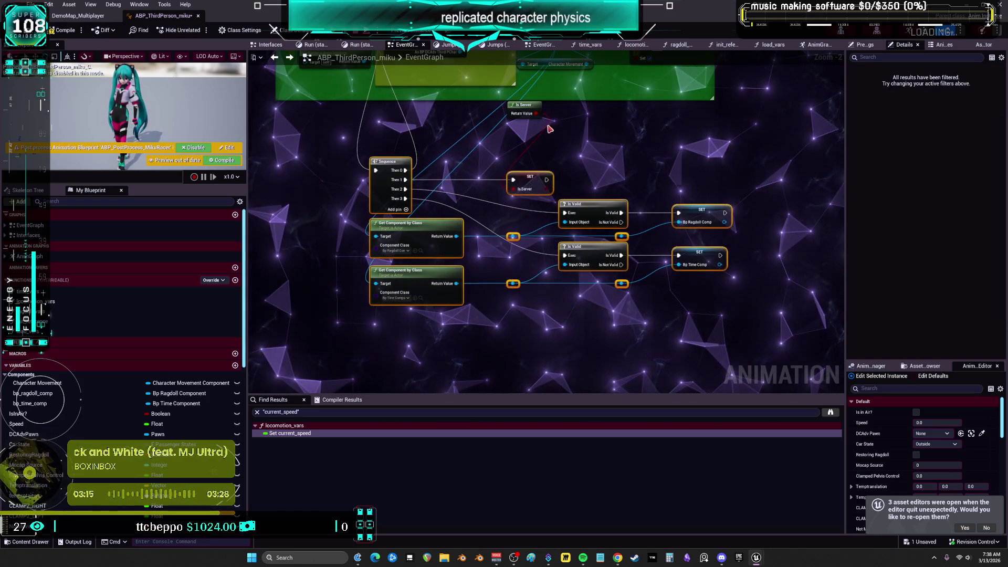
# Place Is Server above SET and wrap the ragdoll setup nodes in a 'ragdollstuff' comment
pyautogui.moveTo(527, 112); pyautogui.dragTo(527, 159)
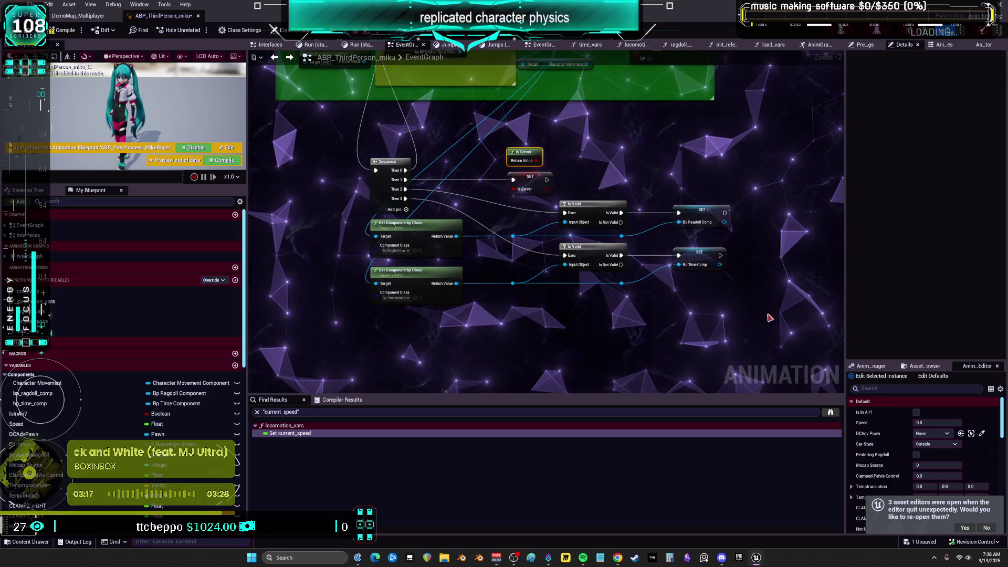
pyautogui.moveTo(770, 318); pyautogui.dragTo(343, 147)
pyautogui.write('crag')
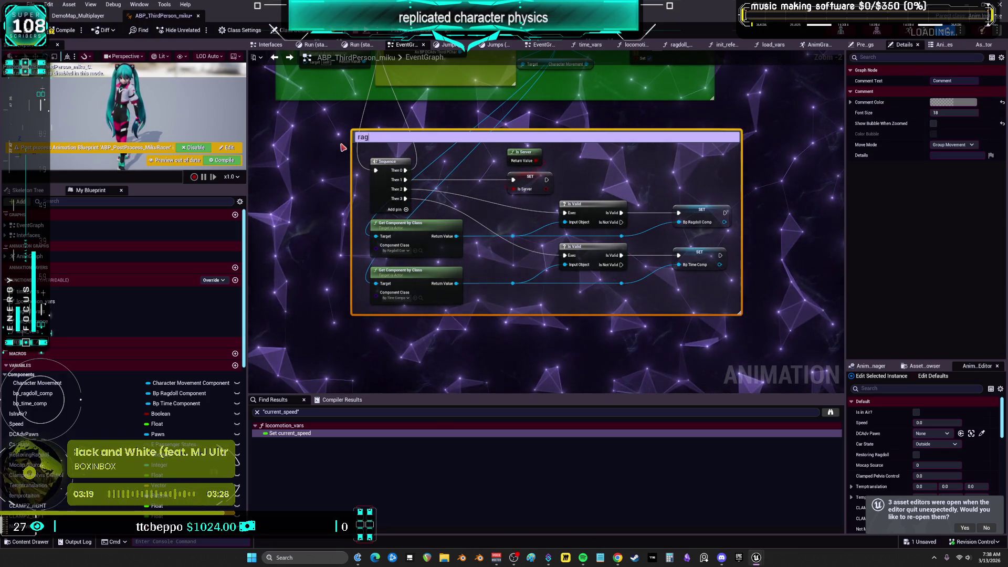
pyautogui.write('dollstuff')
pyautogui.press('Return')
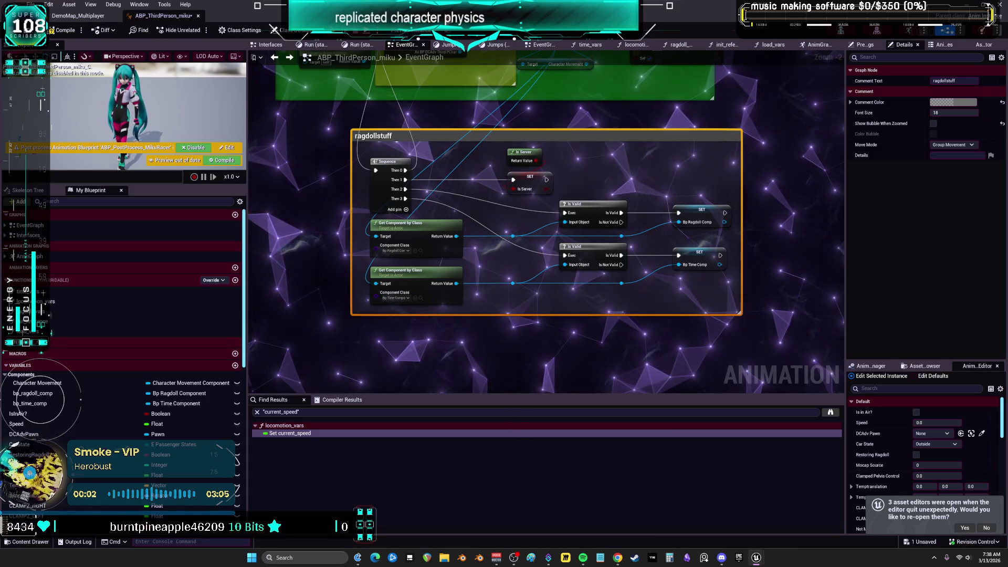
pyautogui.scroll(-4, 594, 92)
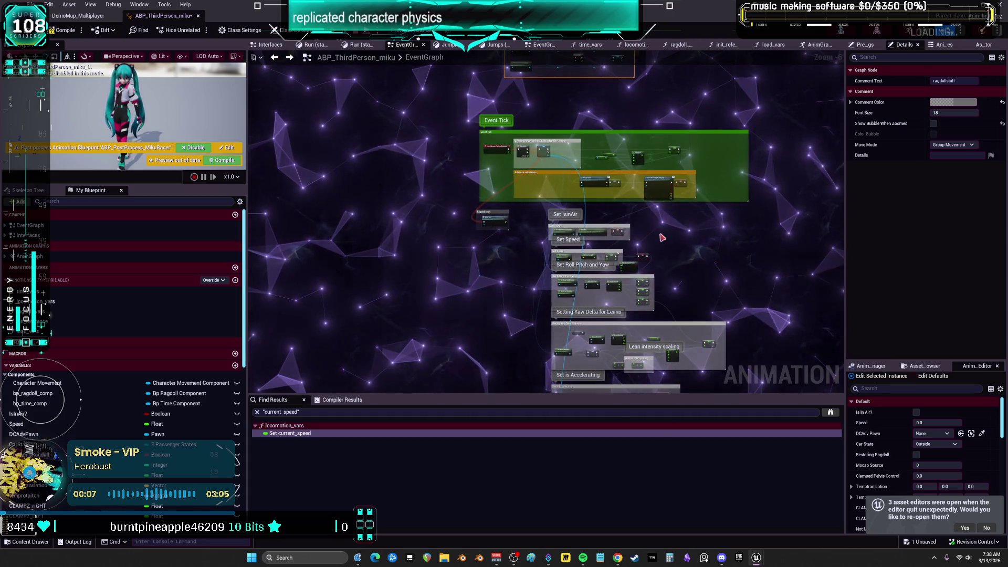
# Open load_vars and inspect ragdoll_vars' Is Valid, Target getter and SET nodes
pyautogui.scroll(4, 509, 217)
pyautogui.doubleClick(510, 217)
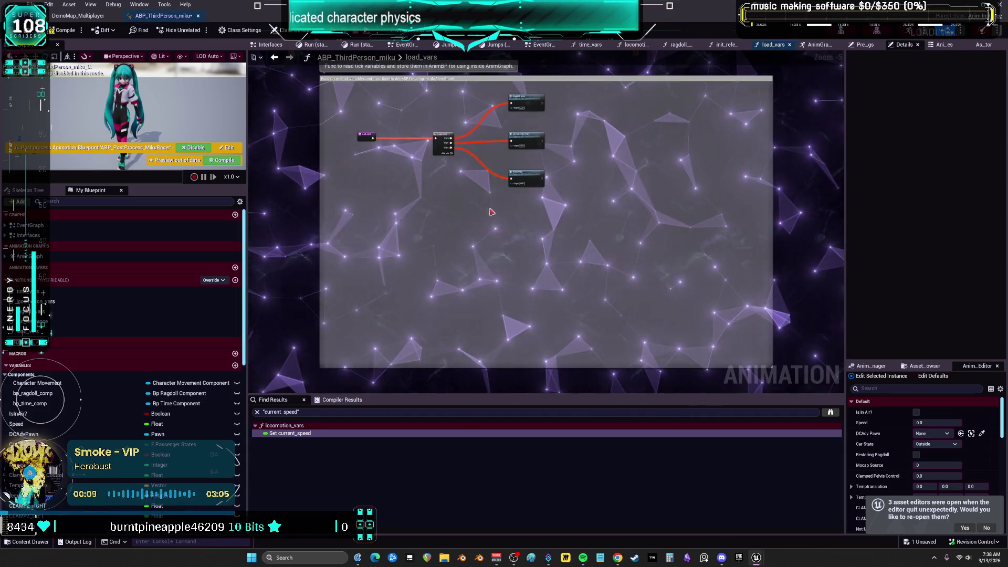
pyautogui.scroll(4, 453, 310)
pyautogui.click(650, 167)
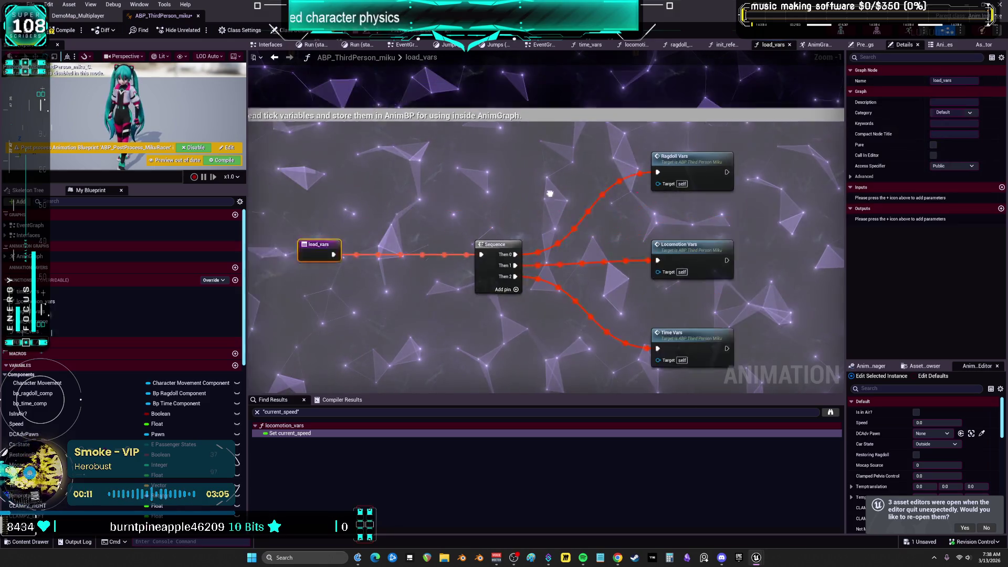
pyautogui.doubleClick(649, 167)
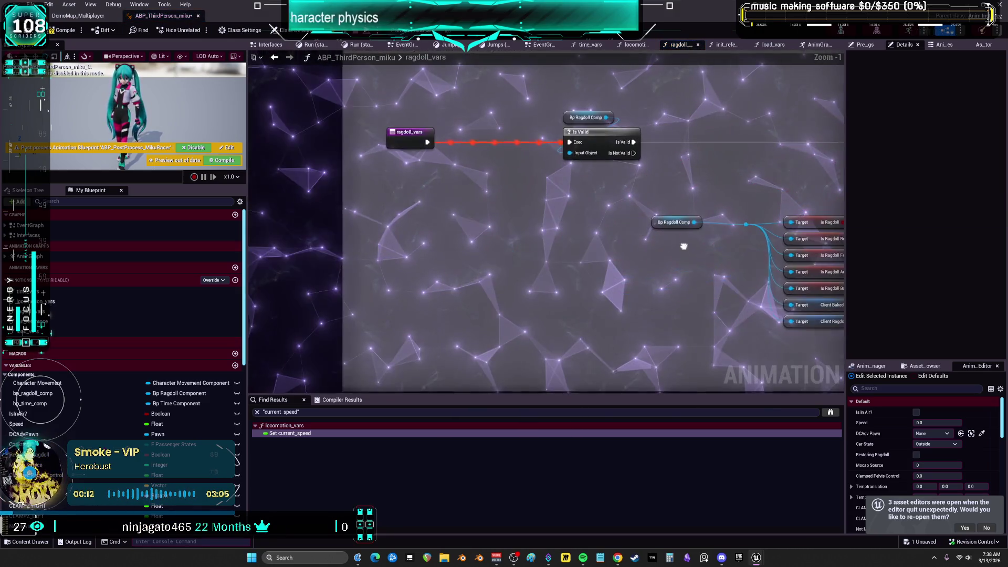
pyautogui.click(588, 133)
pyautogui.moveTo(713, 105); pyautogui.dragTo(451, 136)
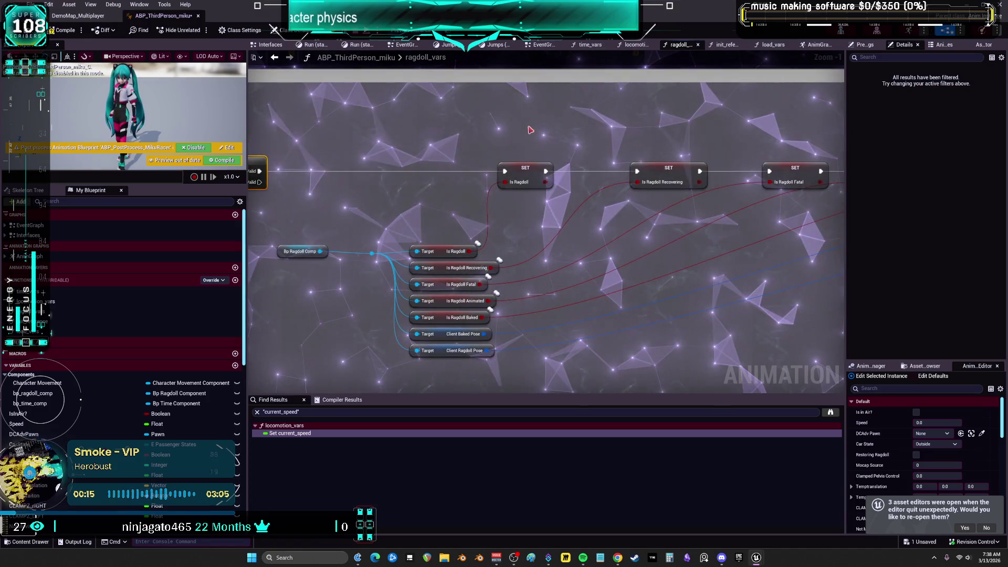
pyautogui.moveTo(399, 239); pyautogui.dragTo(507, 362)
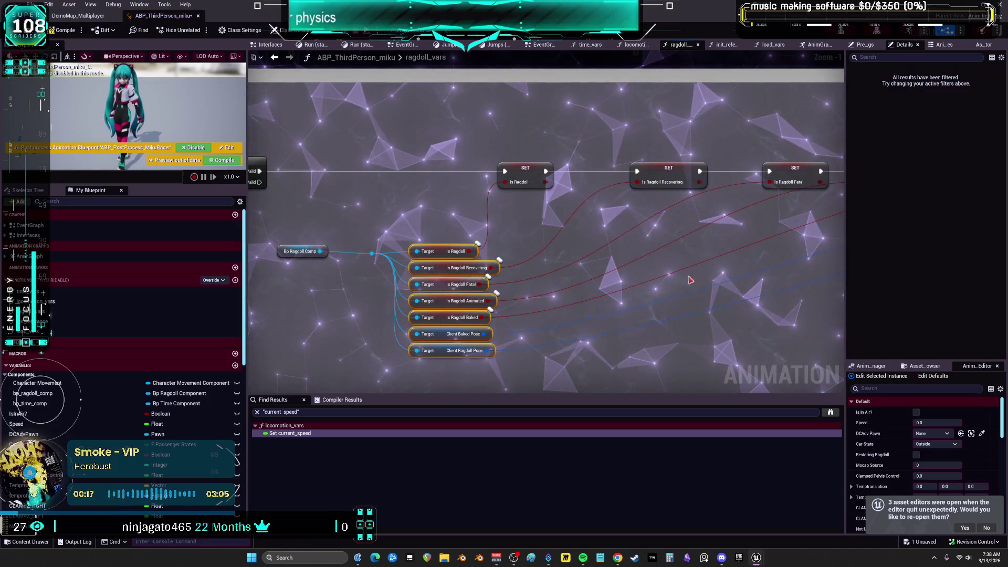
pyautogui.moveTo(368, 283); pyautogui.dragTo(661, 206)
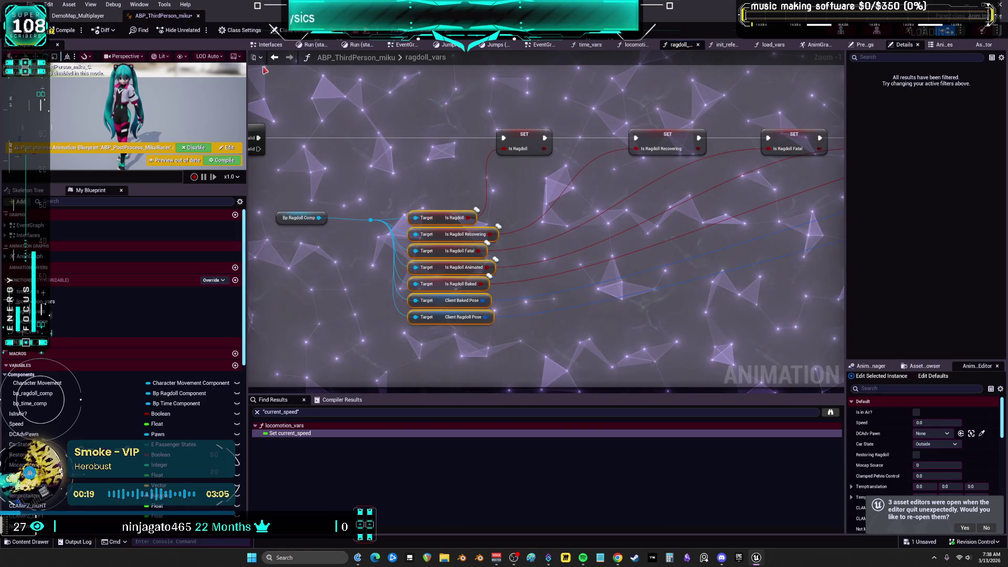
# Review the locomotion_vars function's entry, Pawn Owner and SET nodes
pyautogui.click(636, 44)
pyautogui.moveTo(638, 260); pyautogui.dragTo(742, 244)
pyautogui.moveTo(533, 223); pyautogui.dragTo(355, 222)
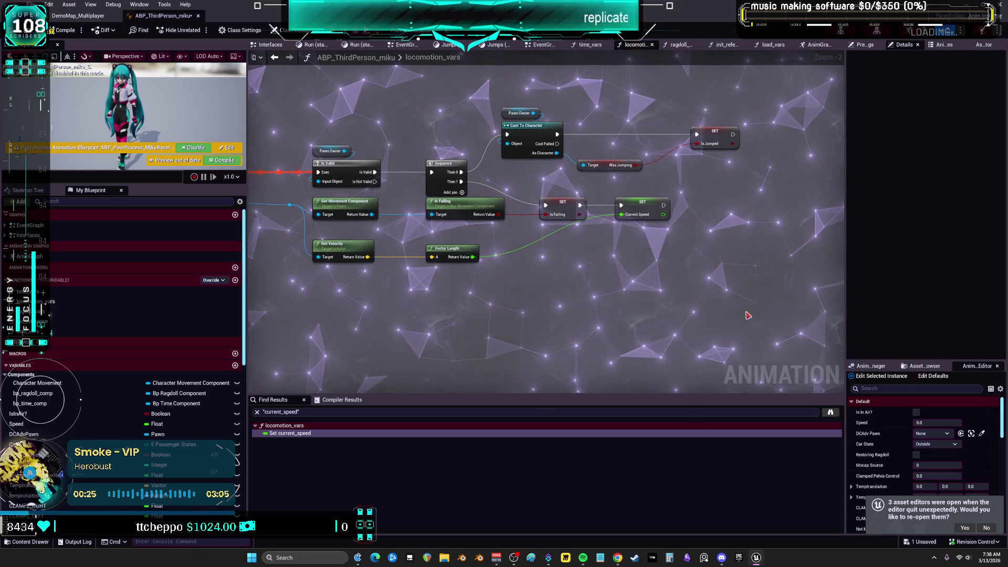
pyautogui.moveTo(533, 223); pyautogui.dragTo(744, 217)
pyautogui.click(429, 196)
# Remove every time_vars node except the entry, then return to the EventGraph
pyautogui.click(770, 45)
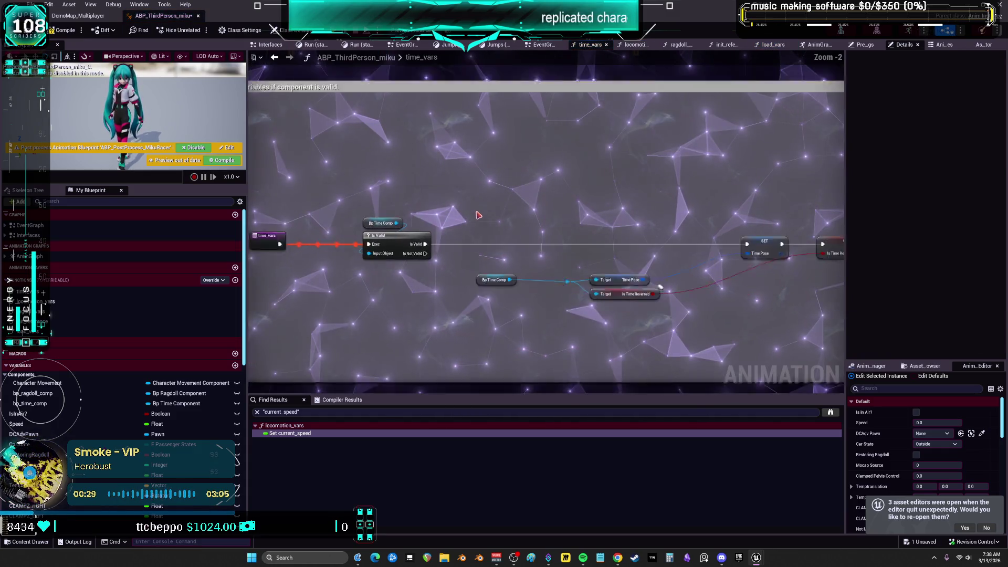
pyautogui.scroll(2, 605, 239)
pyautogui.moveTo(613, 219)
pyautogui.mouseDown()
pyautogui.moveTo(776, 166)
pyautogui.moveTo(627, 194)
pyautogui.mouseUp()
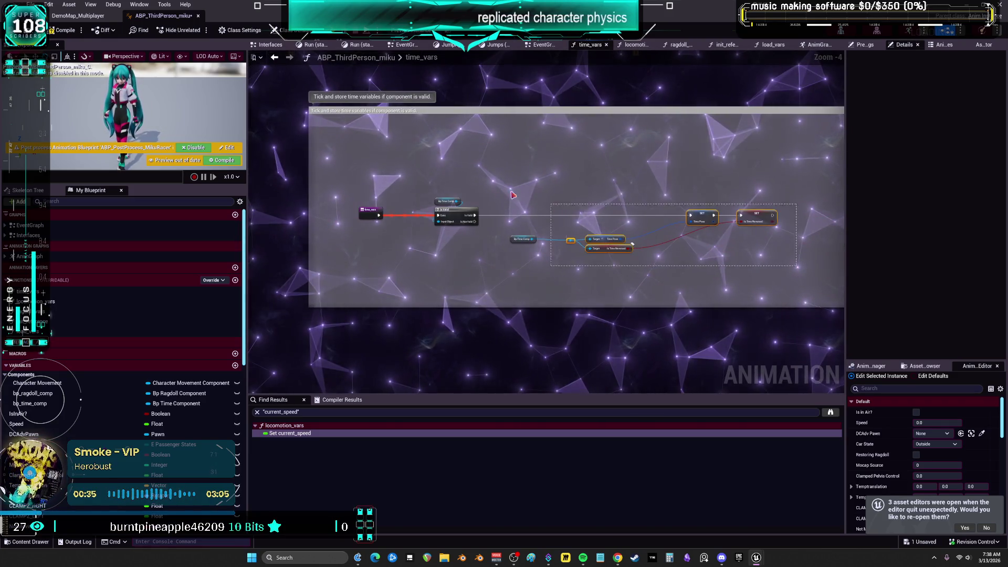
pyautogui.moveTo(526, 198); pyautogui.dragTo(385, 136)
pyautogui.press('Delete')
pyautogui.click(274, 59)
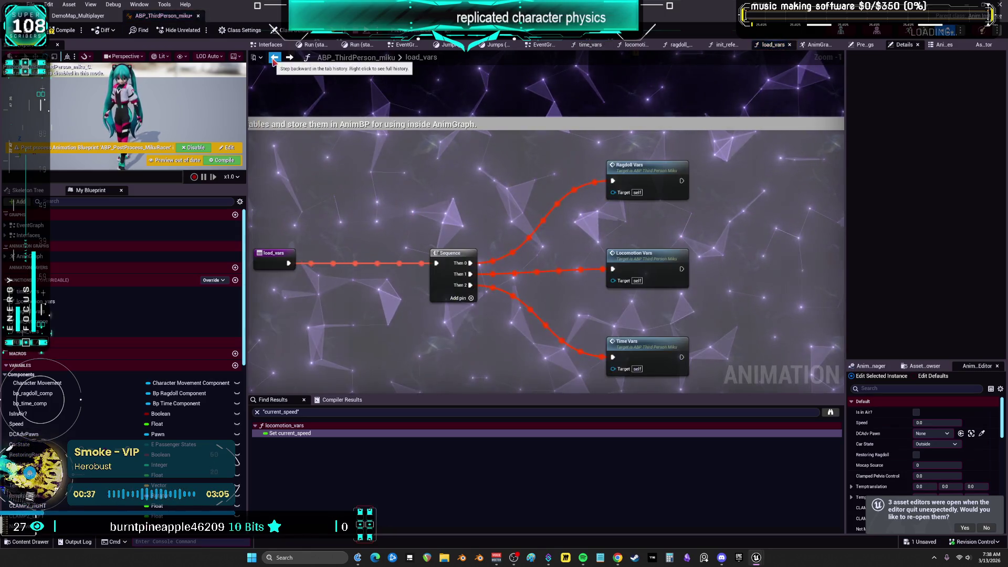
pyautogui.click(274, 59)
pyautogui.moveTo(531, 186)
pyautogui.mouseDown()
pyautogui.moveTo(428, 216)
pyautogui.moveTo(451, 121)
pyautogui.moveTo(524, 65)
pyautogui.moveTo(379, 231)
pyautogui.mouseUp()
# Move Ragdoll stuff lower and wrap the time nodes in a TIMEREPLAYREPLICATION comment
pyautogui.moveTo(432, 130)
pyautogui.mouseDown()
pyautogui.moveTo(438, 182)
pyautogui.moveTo(616, 399)
pyautogui.mouseUp()
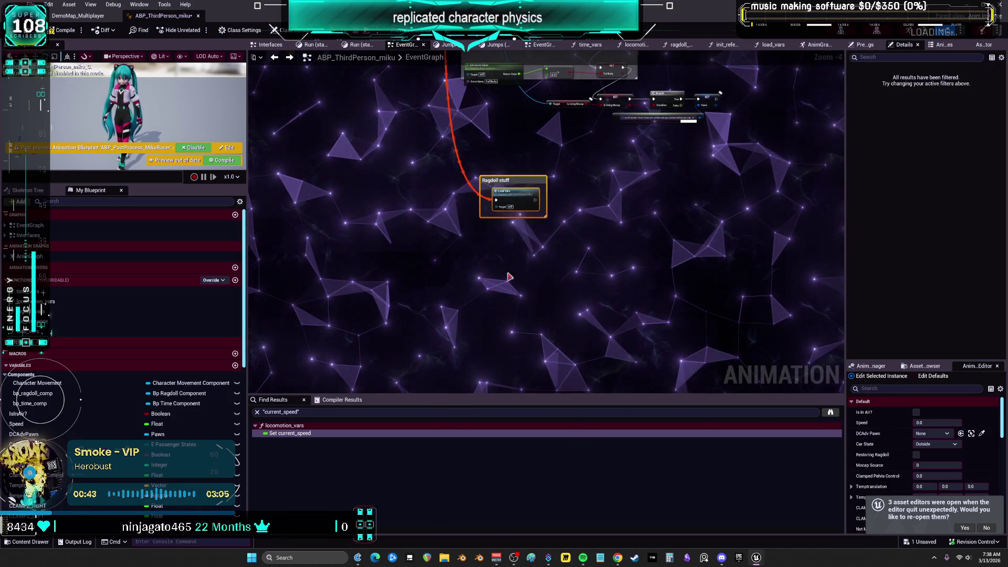
pyautogui.moveTo(511, 257); pyautogui.dragTo(494, 186)
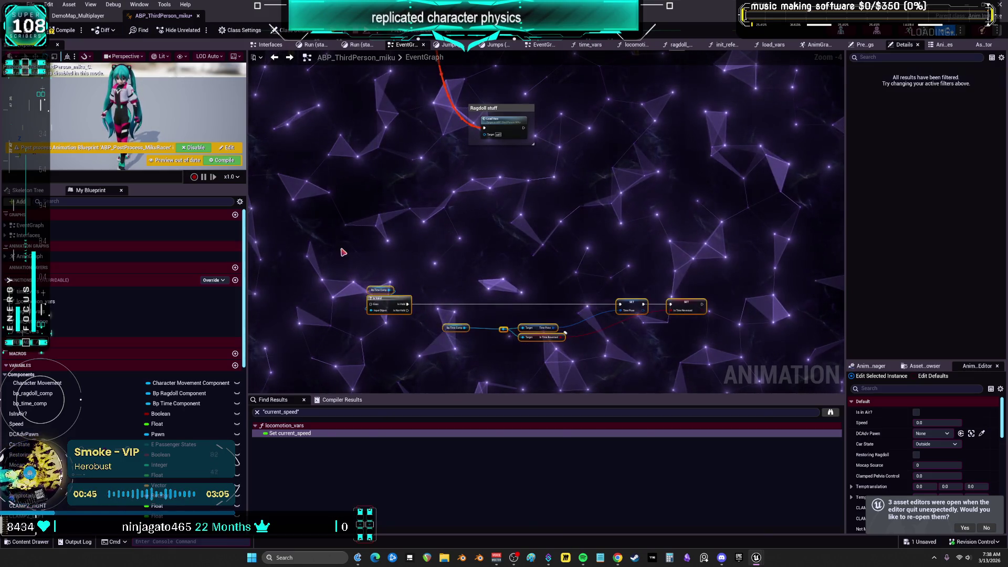
pyautogui.press('c')
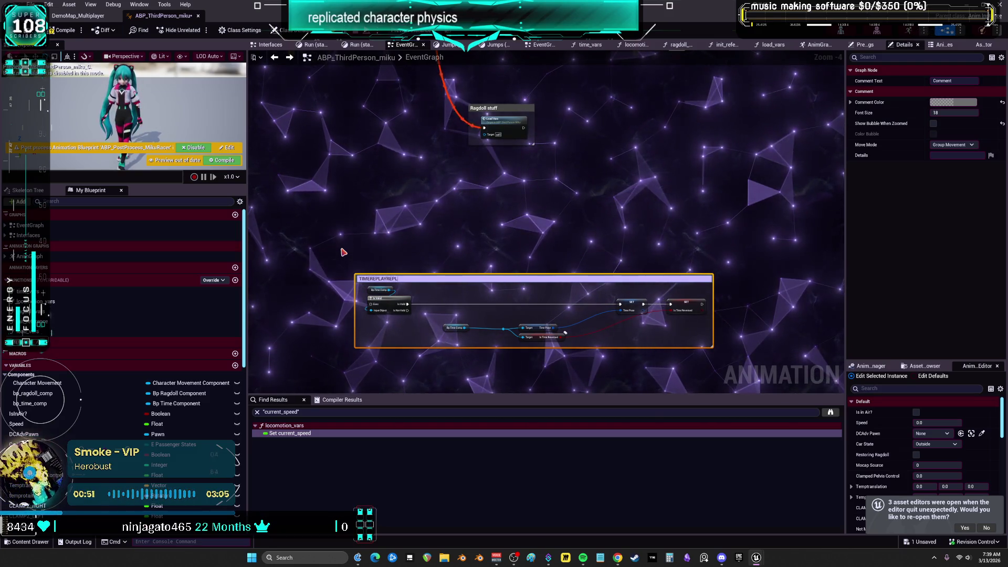
pyautogui.write('ICATION')
pyautogui.press('Return')
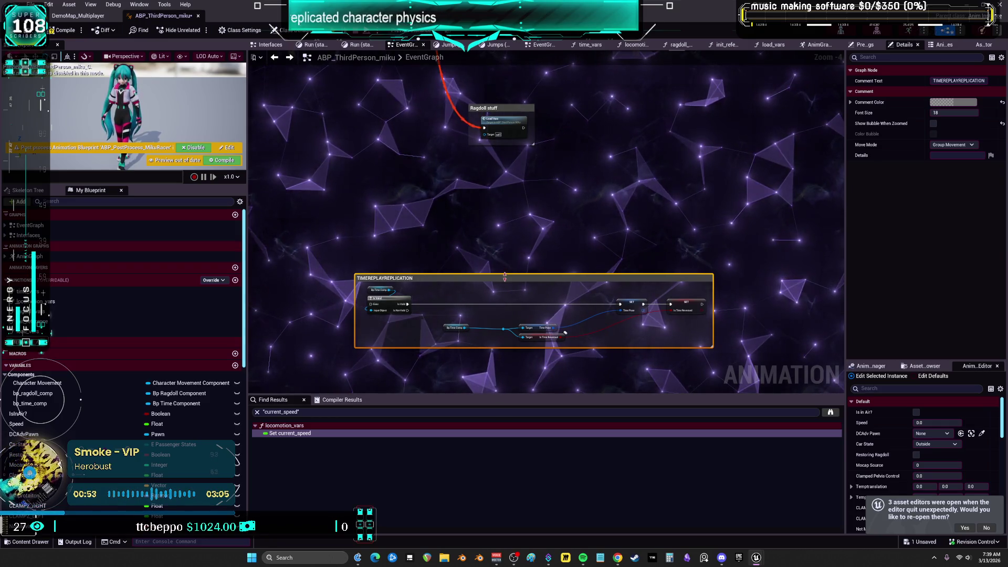
pyautogui.hotkey('alt', 'Left')
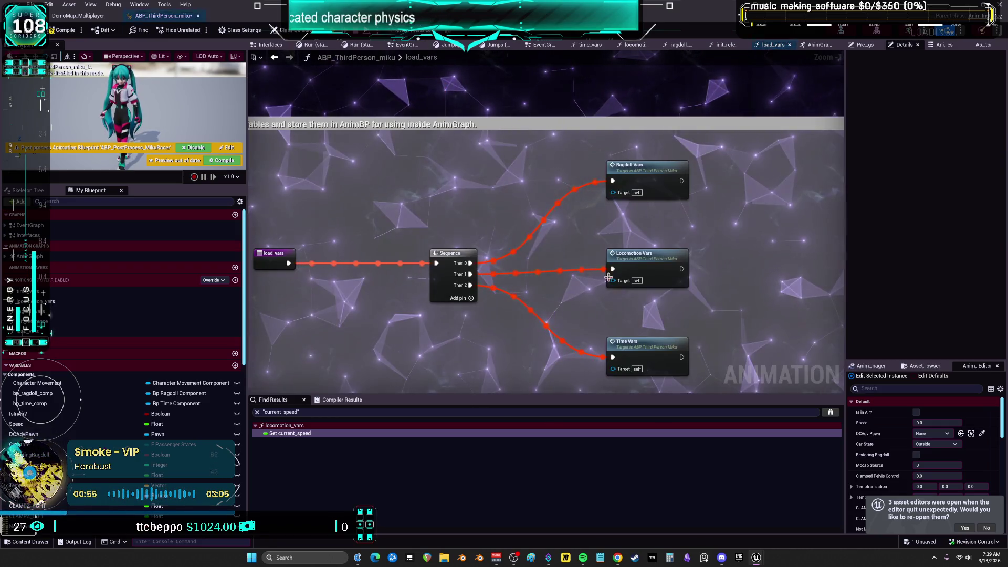
# Step back through locomotion_vars and load_vars to the EventGraph
pyautogui.hotkey('alt', 'Left')
pyautogui.scroll(-3, 656, 252)
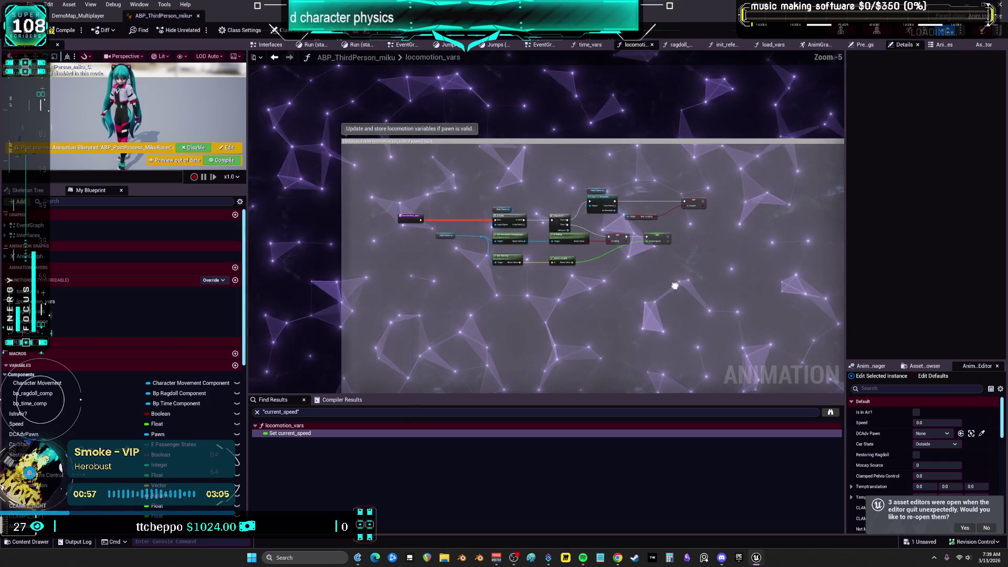
pyautogui.click(274, 58)
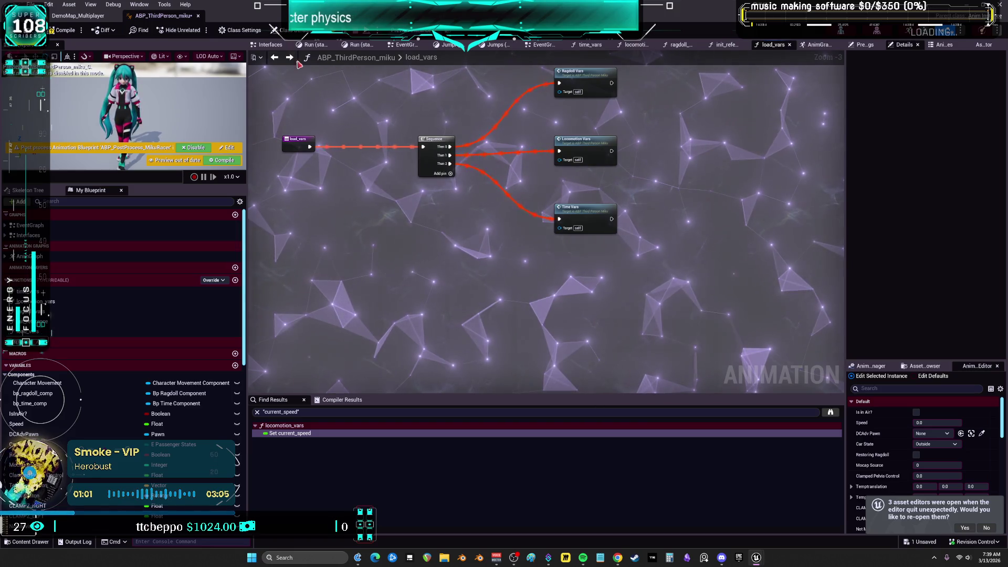
pyautogui.hotkey('alt', 'Left')
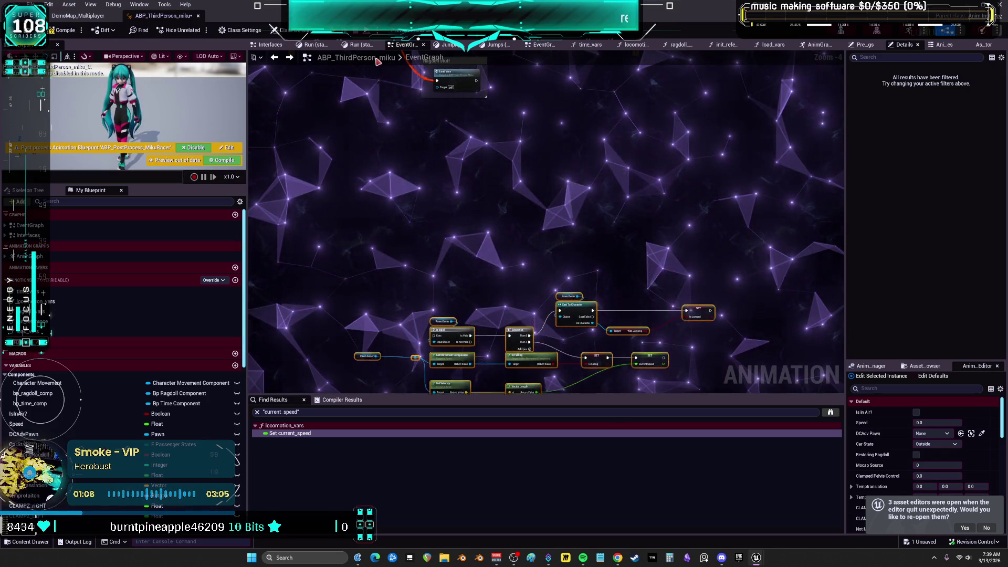
# Strip the Set and target nodes from ragdoll_vars, leaving only its entry node
pyautogui.doubleClick(462, 82)
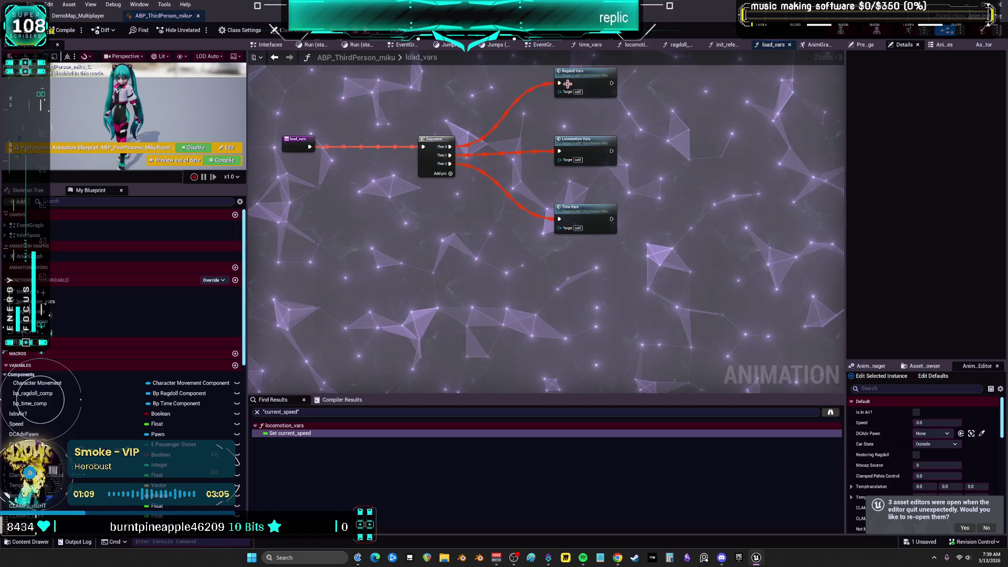
pyautogui.doubleClick(582, 151)
pyautogui.moveTo(666, 255)
pyautogui.mouseDown()
pyautogui.moveTo(258, 189)
pyautogui.moveTo(650, 184)
pyautogui.mouseUp()
pyautogui.press('Delete')
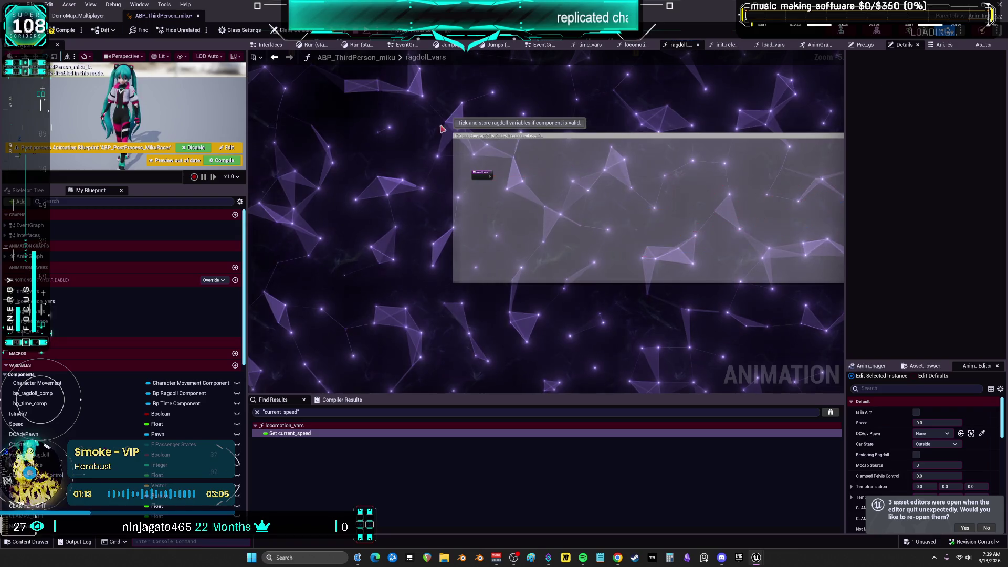
pyautogui.click(278, 58)
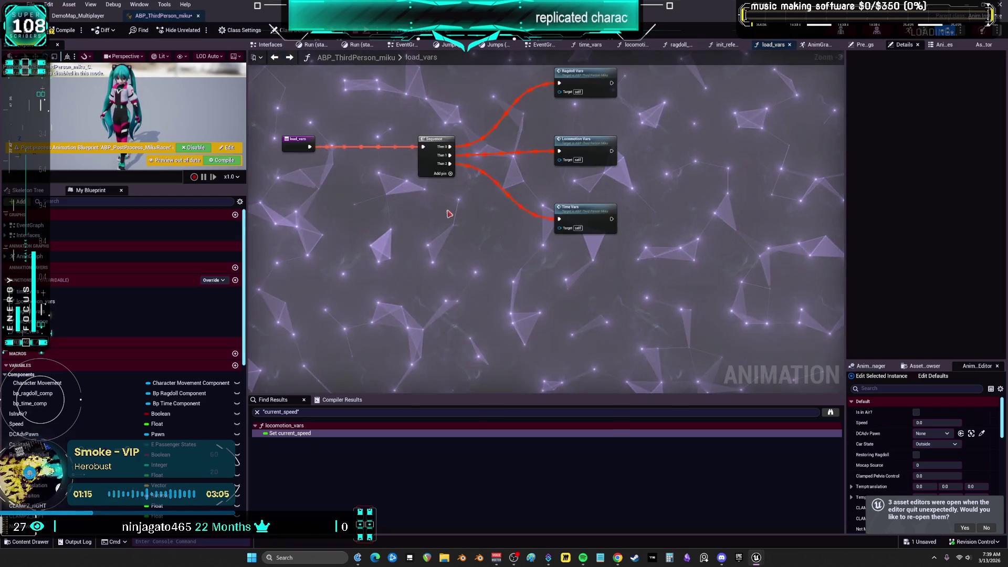
pyautogui.click(405, 44)
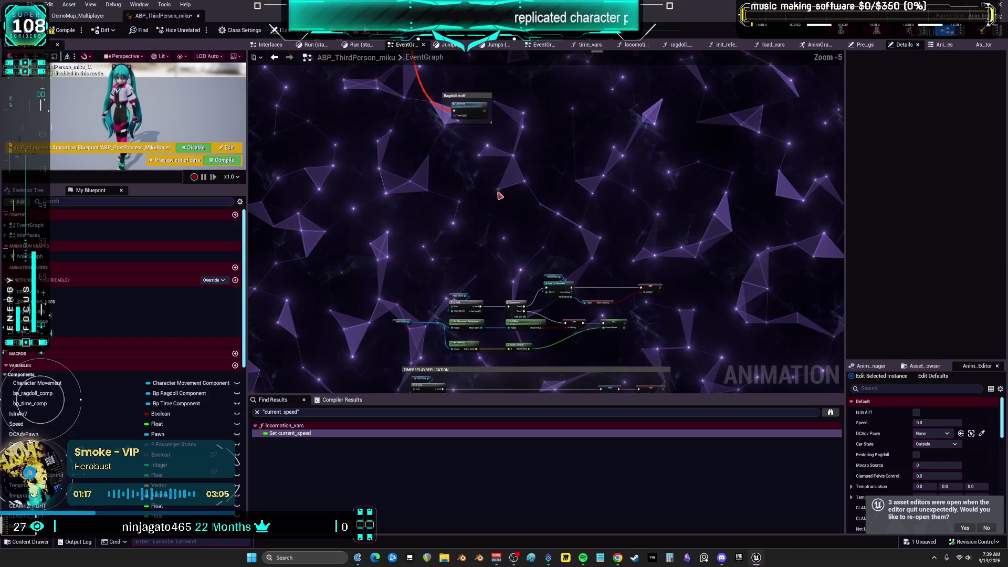
pyautogui.hotkey('ctrl', 'v')
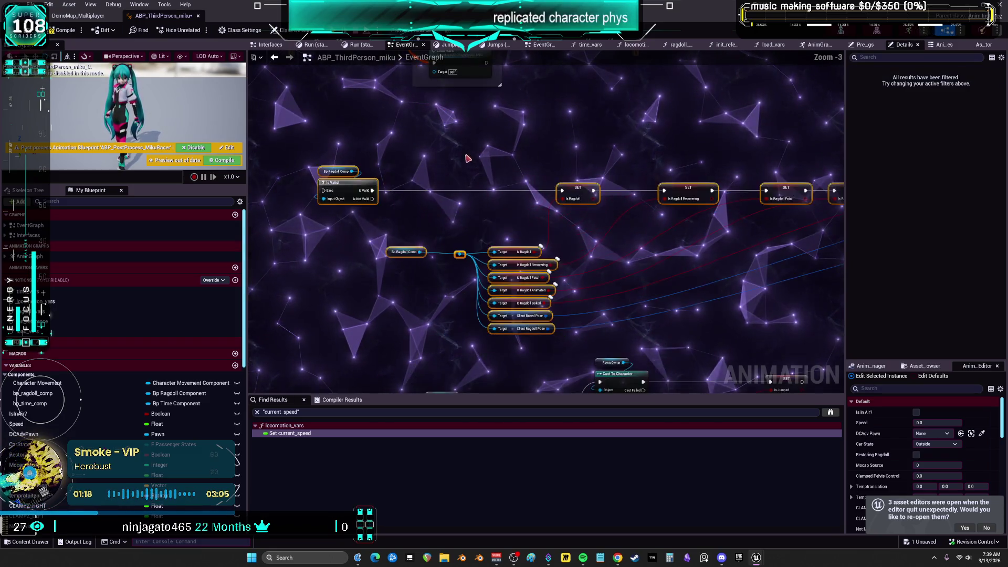
pyautogui.click(499, 185)
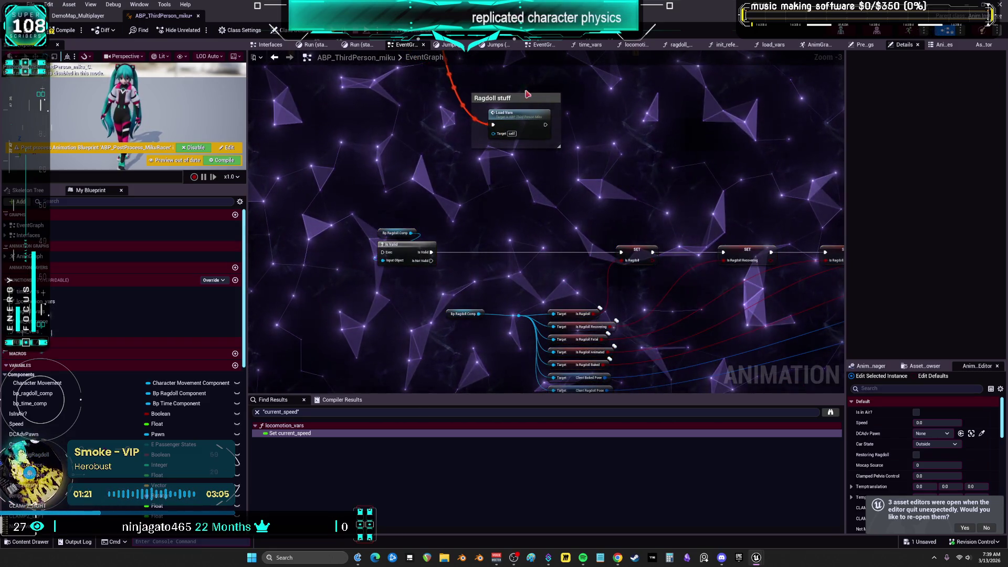
pyautogui.moveTo(492, 124); pyautogui.dragTo(413, 239)
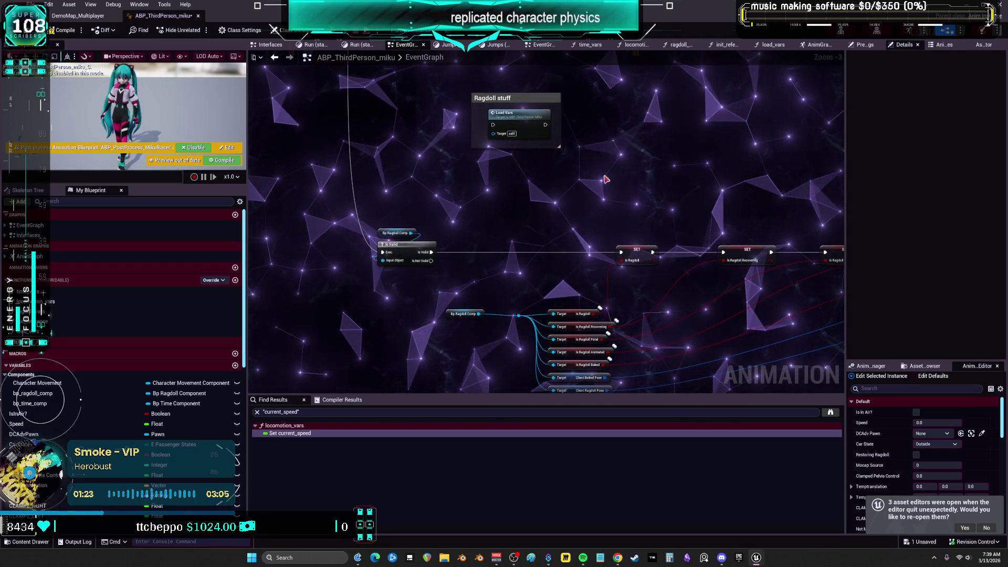
pyautogui.click(504, 98)
pyautogui.press('Delete')
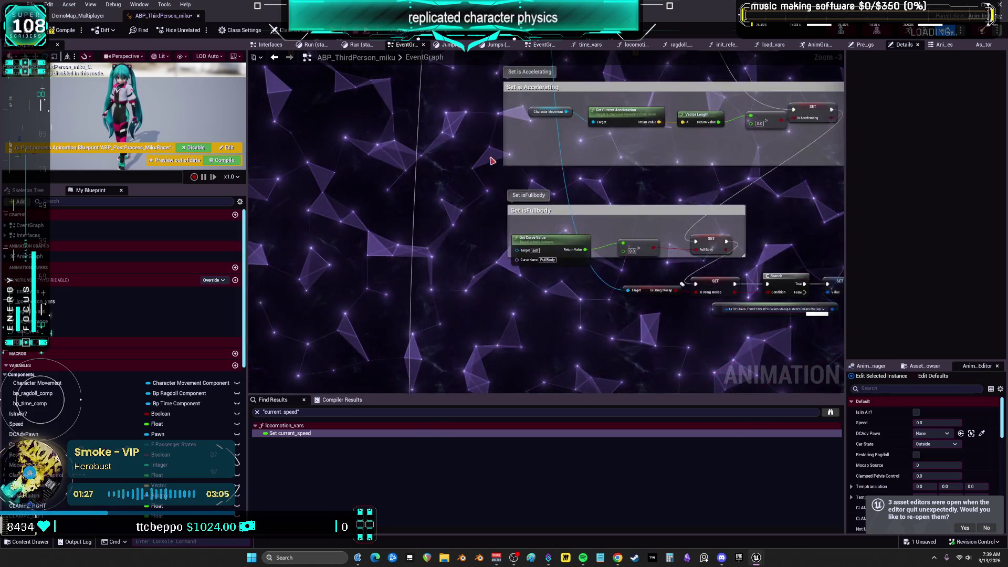
pyautogui.scroll(10, 500, 315)
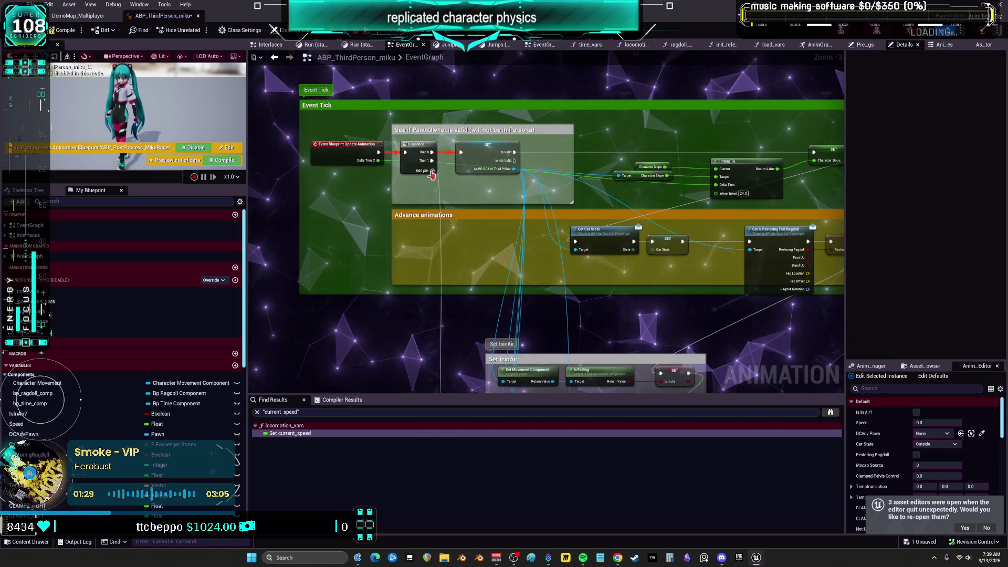
pyautogui.moveTo(431, 168)
pyautogui.mouseDown()
pyautogui.moveTo(457, 371)
pyautogui.moveTo(480, 399)
pyautogui.moveTo(506, 275)
pyautogui.mouseUp()
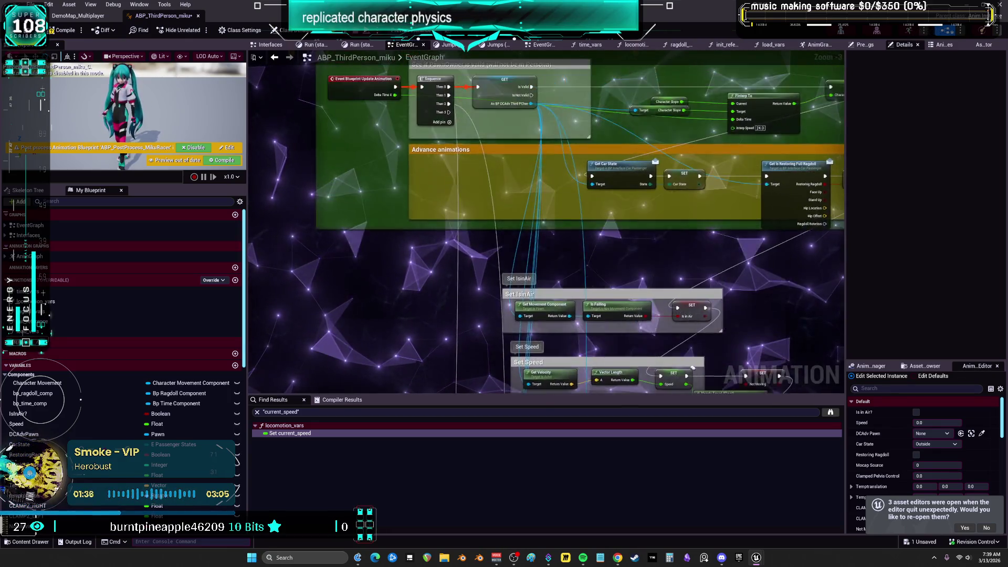
pyautogui.moveTo(452, 389)
pyautogui.mouseDown()
pyautogui.moveTo(525, 504)
pyautogui.moveTo(456, 423)
pyautogui.mouseUp()
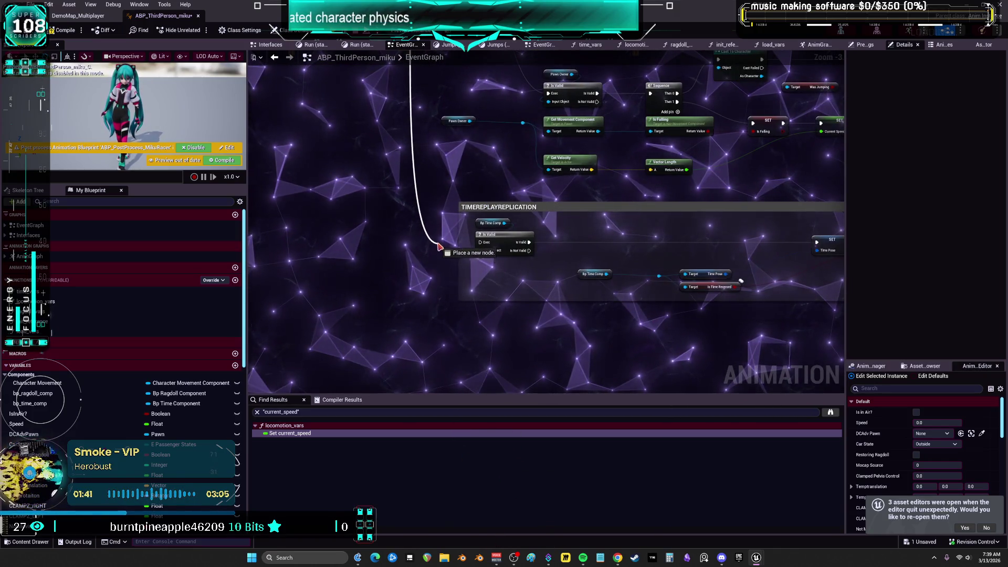
# Dismiss the node suggestions, widen the graph and select the SET Is Jumped node
pyautogui.moveTo(439, 246); pyautogui.dragTo(439, 245)
pyautogui.click(498, 197)
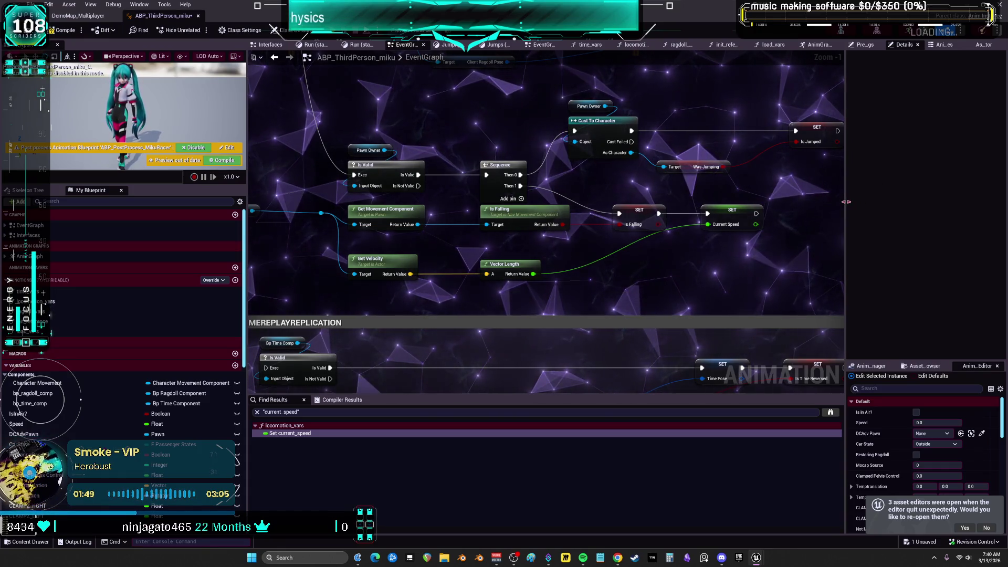
pyautogui.moveTo(846, 201); pyautogui.dragTo(971, 201)
pyautogui.moveTo(804, 139); pyautogui.dragTo(792, 189)
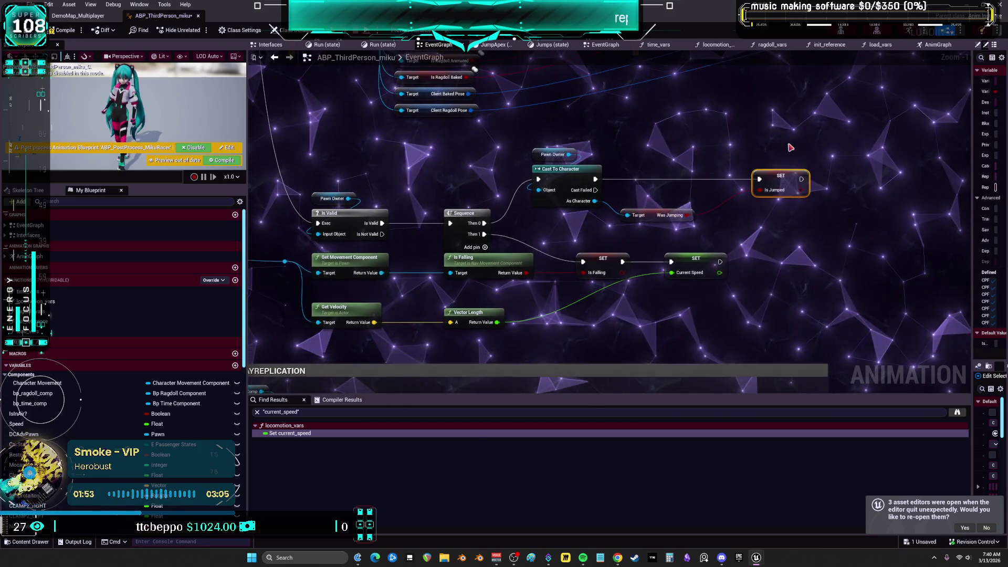
# Review the IsInAir, Speed, leaning and Is Falling/Current Speed nodes, then open AnimGraph
pyautogui.scroll(-1, 761, 131)
pyautogui.moveTo(700, 339)
pyautogui.mouseDown()
pyautogui.moveTo(621, 177)
pyautogui.moveTo(623, 202)
pyautogui.moveTo(573, 272)
pyautogui.moveTo(637, 278)
pyautogui.moveTo(699, 374)
pyautogui.moveTo(819, 315)
pyautogui.moveTo(640, 157)
pyautogui.mouseUp()
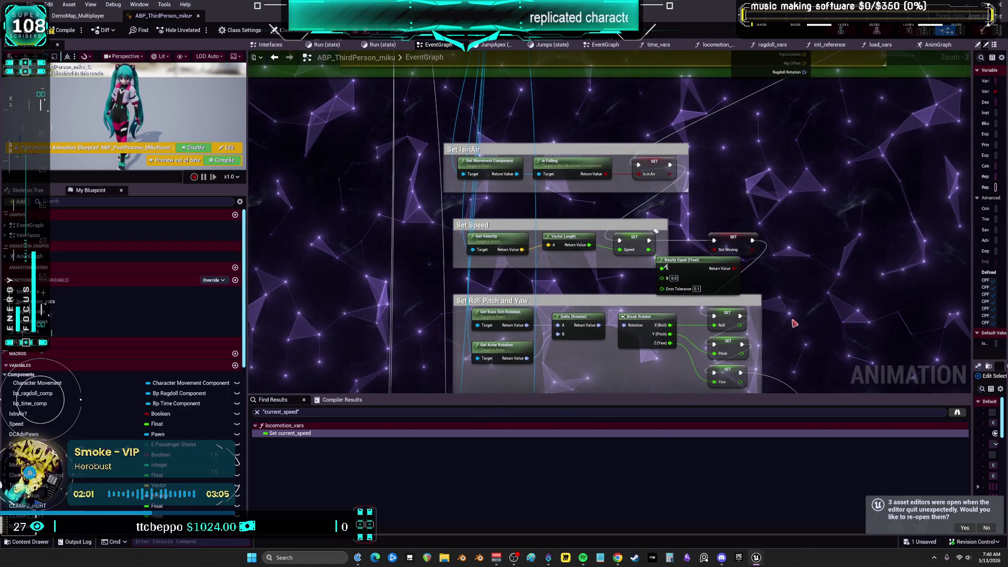
pyautogui.scroll(-2, 788, 315)
pyautogui.moveTo(719, 203); pyautogui.dragTo(656, 86)
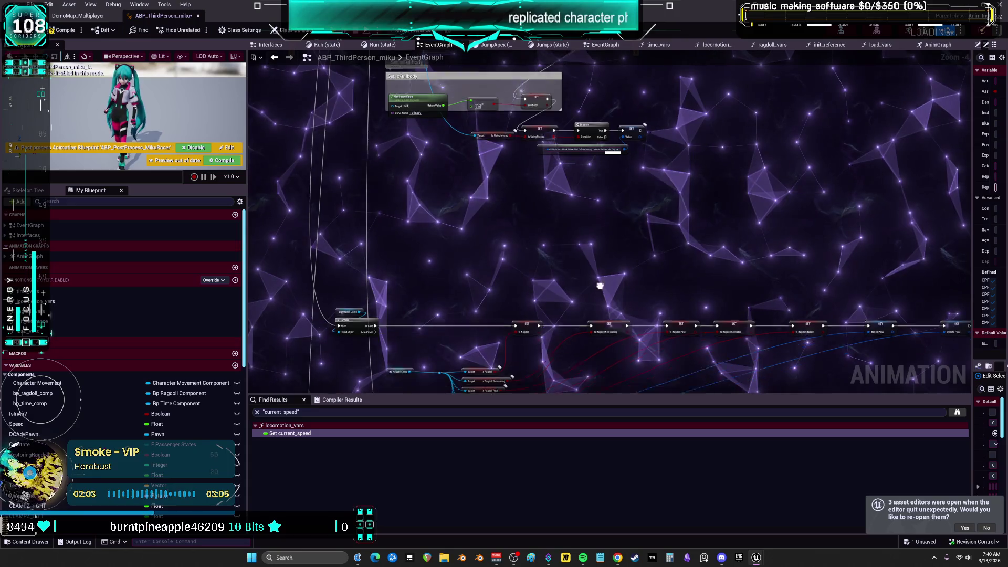
pyautogui.moveTo(555, 279); pyautogui.dragTo(599, 231)
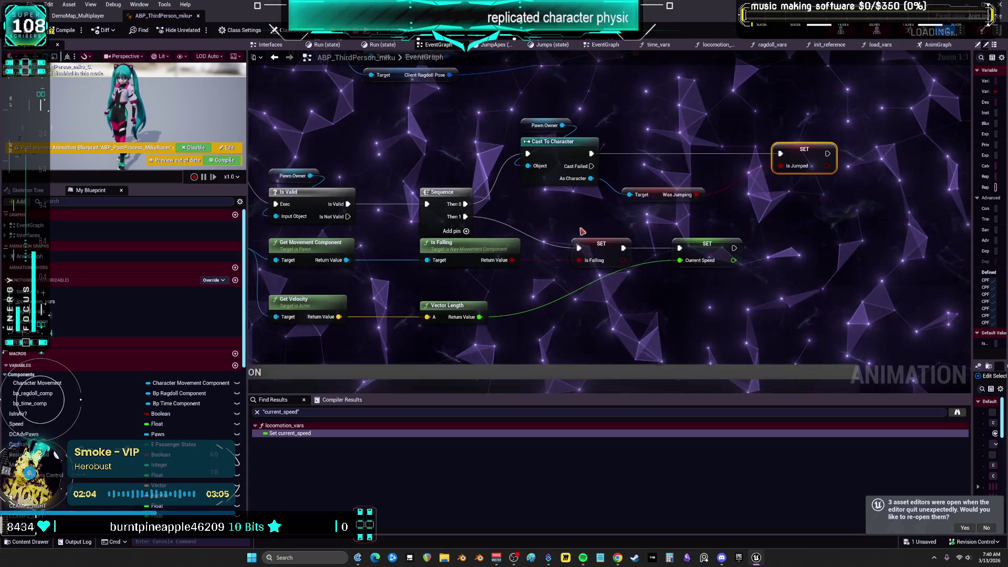
pyautogui.moveTo(436, 281); pyautogui.dragTo(307, 253)
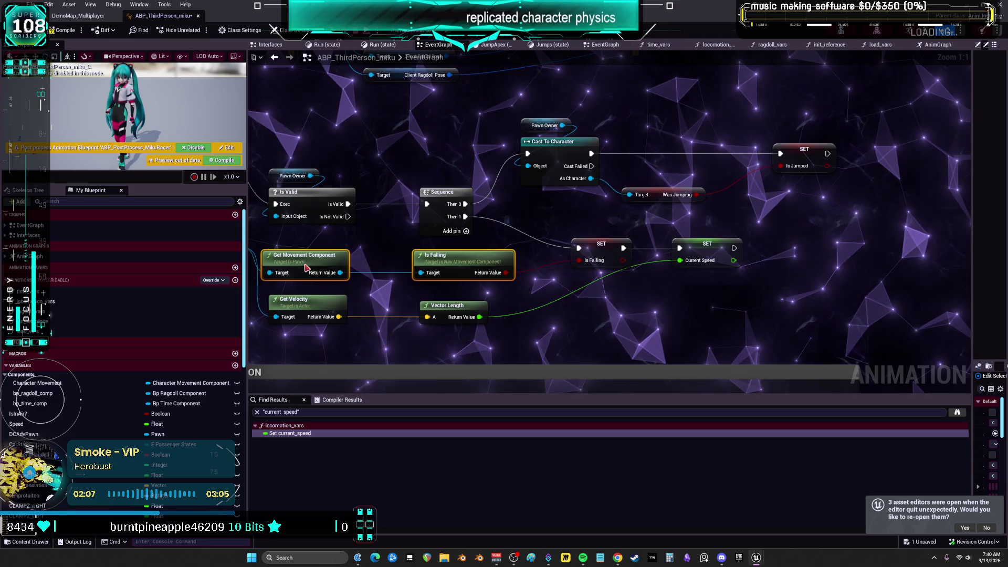
pyautogui.click(697, 249)
pyautogui.scroll(-2, 501, 293)
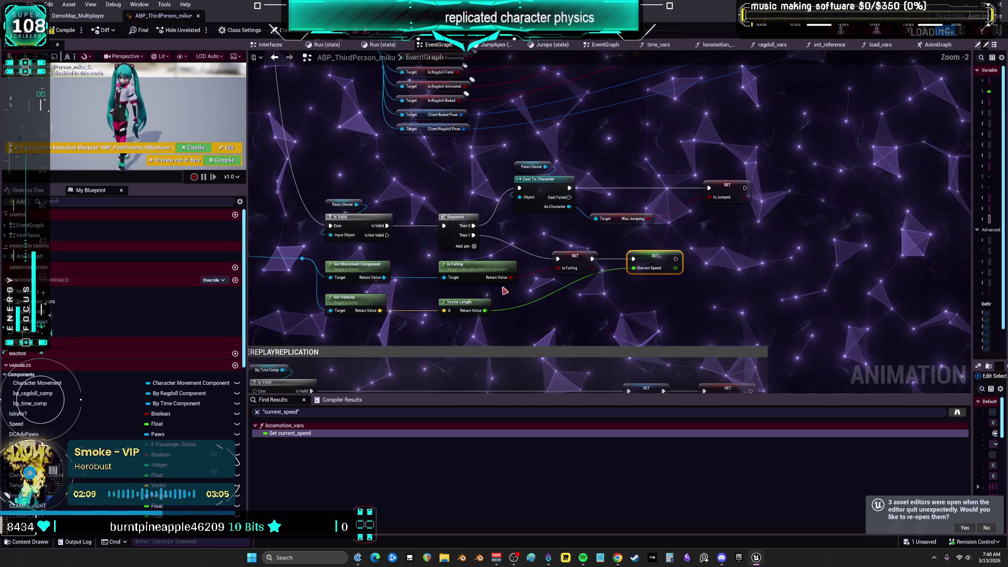
pyautogui.moveTo(371, 193); pyautogui.dragTo(370, 191)
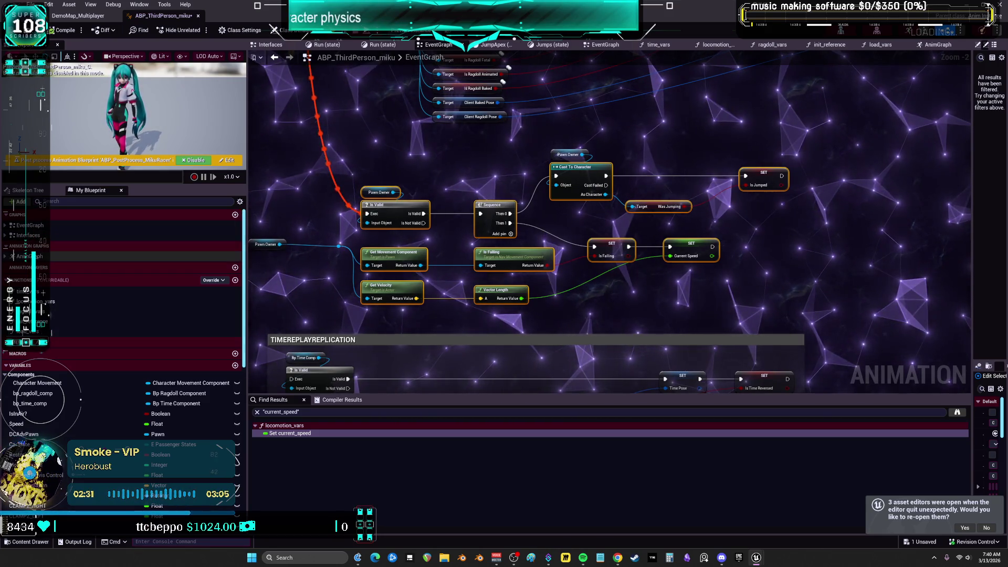
pyautogui.doubleClick(78, 257)
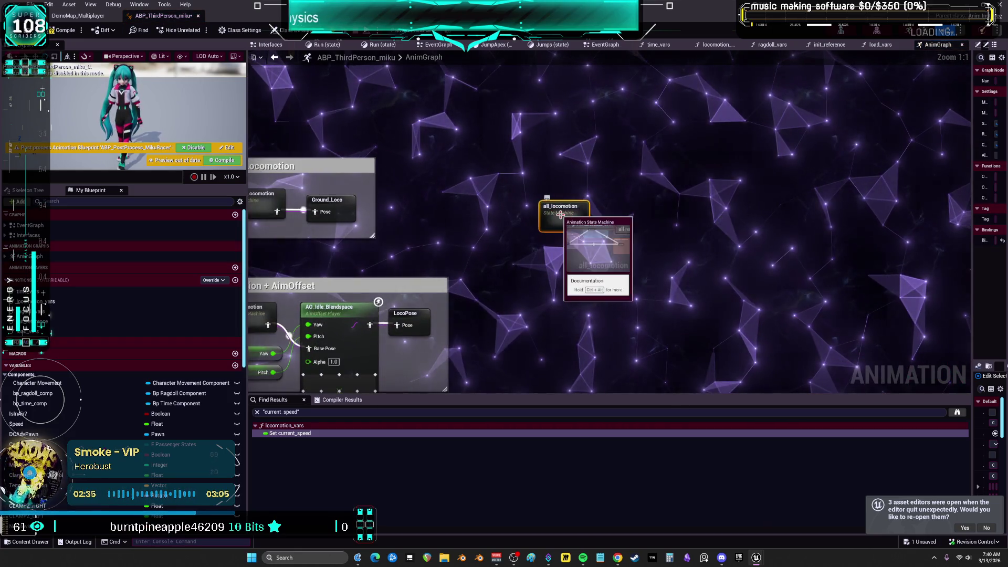
# Open all_locomotion and look over its all_movement, time_movement and all_ragdoll states
pyautogui.doubleClick(561, 217)
pyautogui.scroll(3, 314, 131)
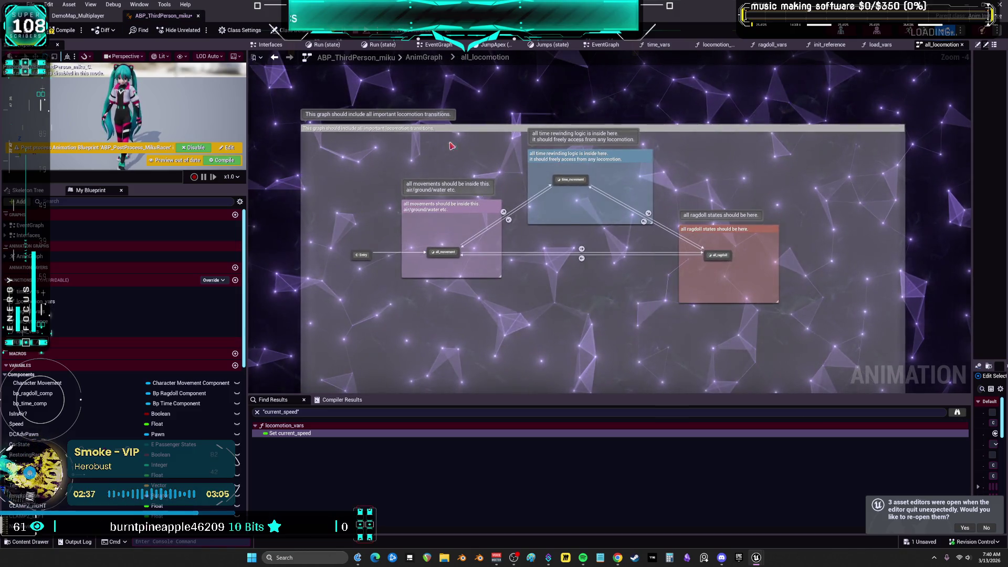
pyautogui.moveTo(314, 131); pyautogui.dragTo(453, 140)
pyautogui.moveTo(703, 193)
pyautogui.mouseDown()
pyautogui.moveTo(591, 123)
pyautogui.moveTo(556, 129)
pyautogui.moveTo(541, 146)
pyautogui.mouseUp()
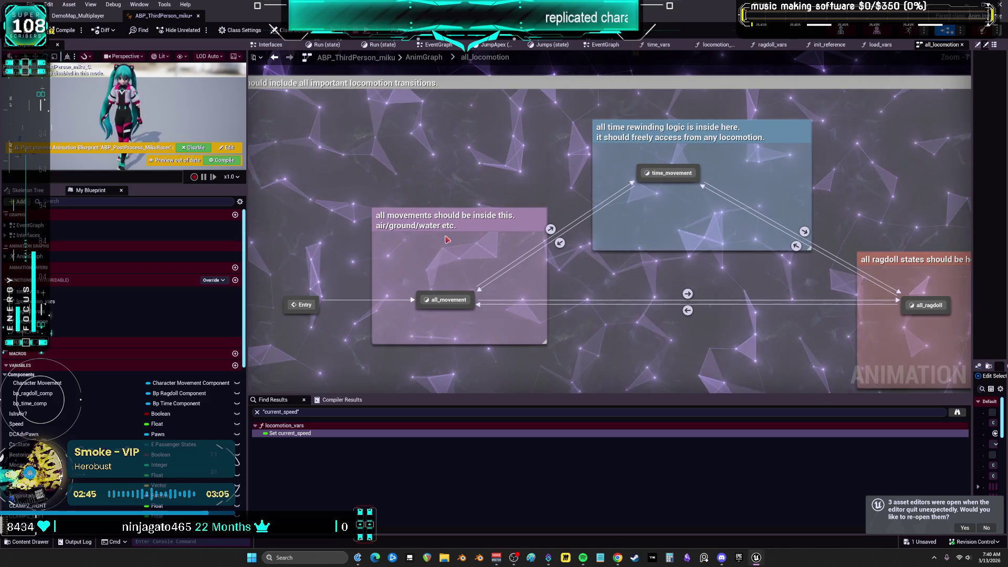
pyautogui.click(445, 307)
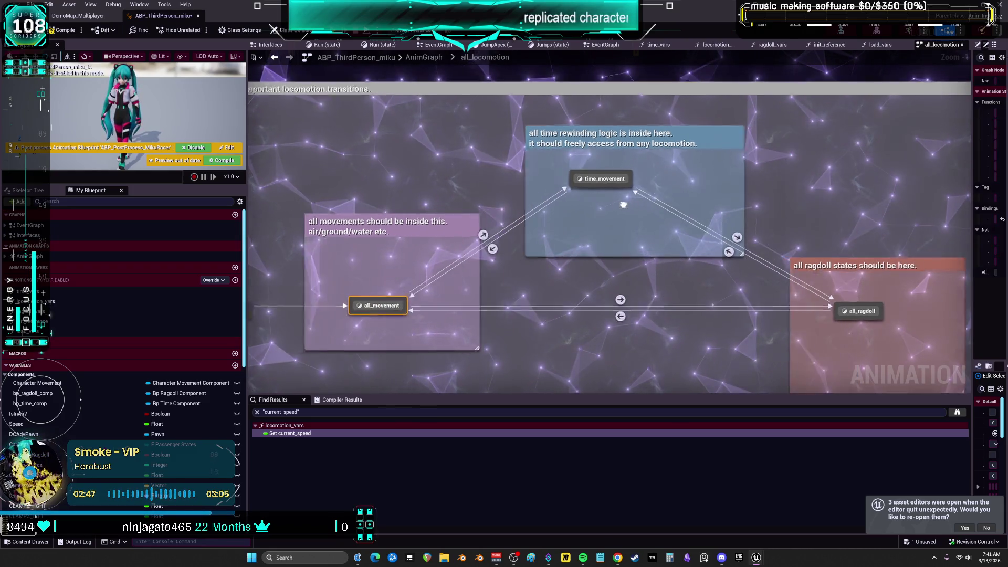
pyautogui.moveTo(569, 175); pyautogui.dragTo(570, 175)
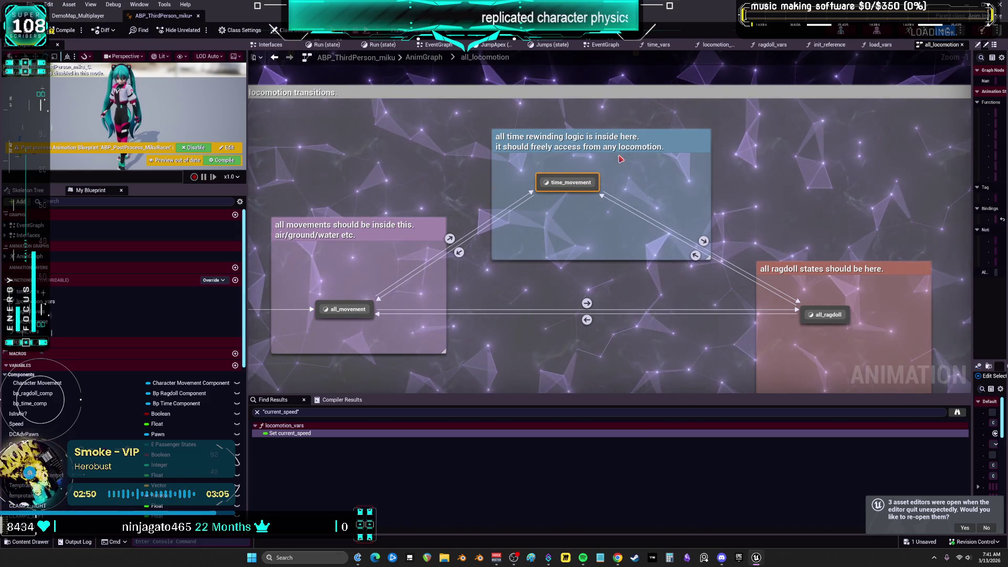
pyautogui.moveTo(762, 183)
pyautogui.mouseDown()
pyautogui.moveTo(716, 169)
pyautogui.moveTo(670, 110)
pyautogui.mouseUp()
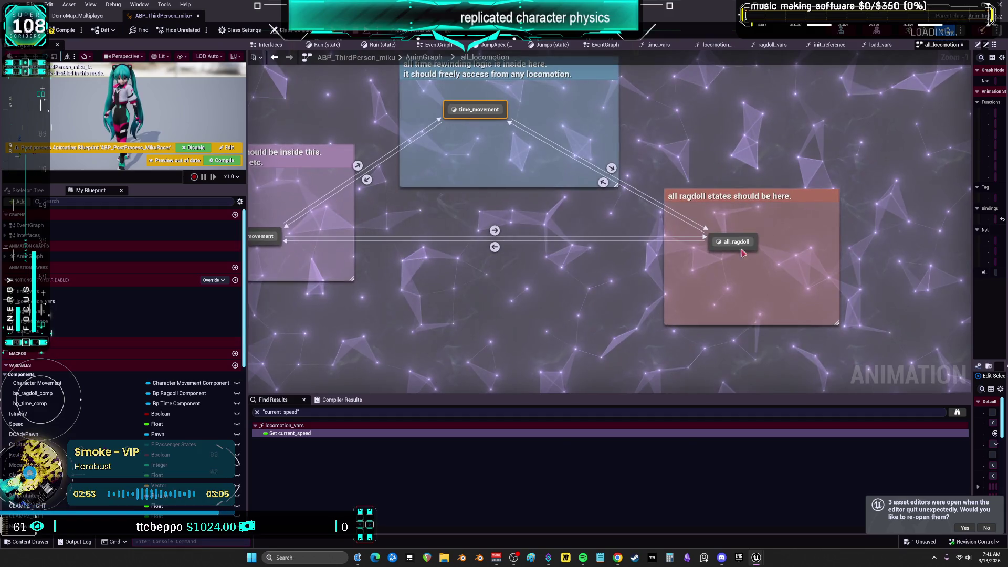
pyautogui.click(733, 236)
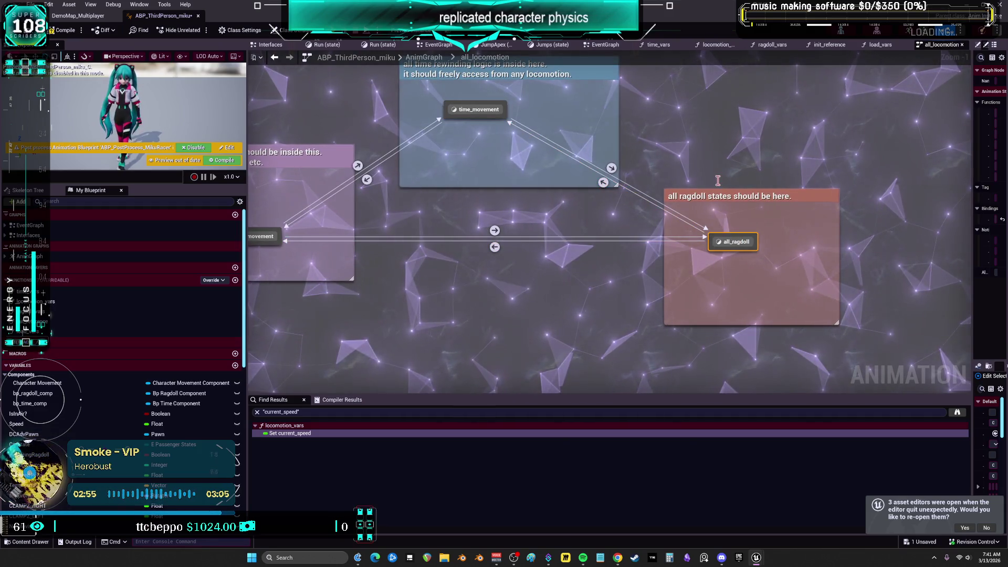
pyautogui.moveTo(397, 216)
pyautogui.mouseDown()
pyautogui.moveTo(454, 248)
pyautogui.moveTo(505, 248)
pyautogui.mouseUp()
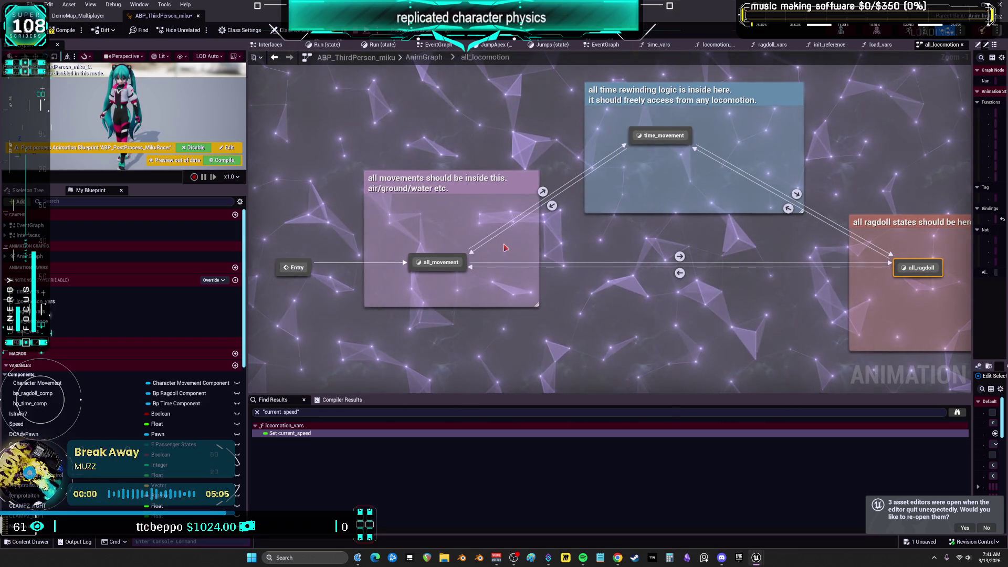
# Drill through all_movement, movement and grounded into is_idle and widen the Details panel
pyautogui.doubleClick(441, 262)
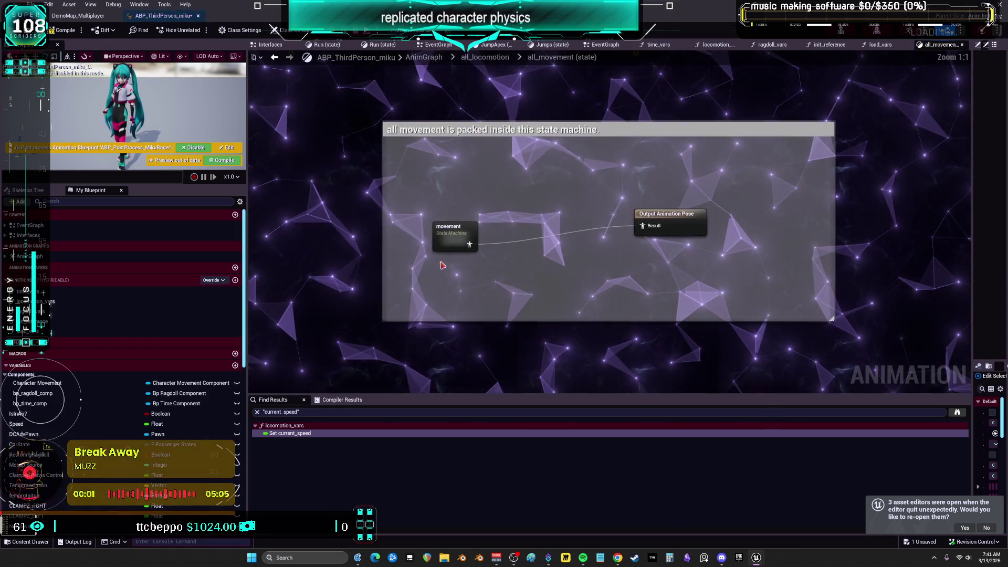
pyautogui.doubleClick(456, 233)
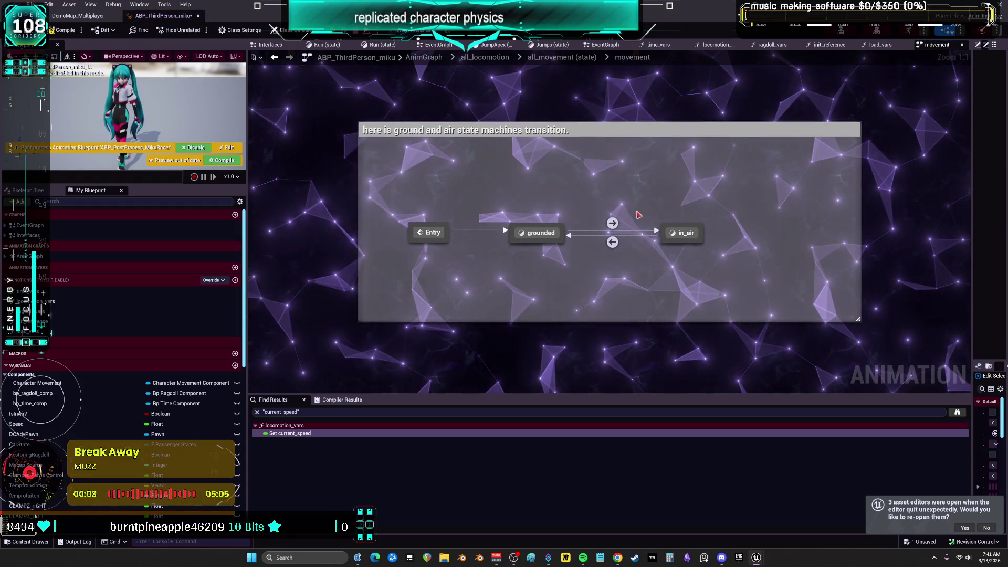
pyautogui.doubleClick(538, 232)
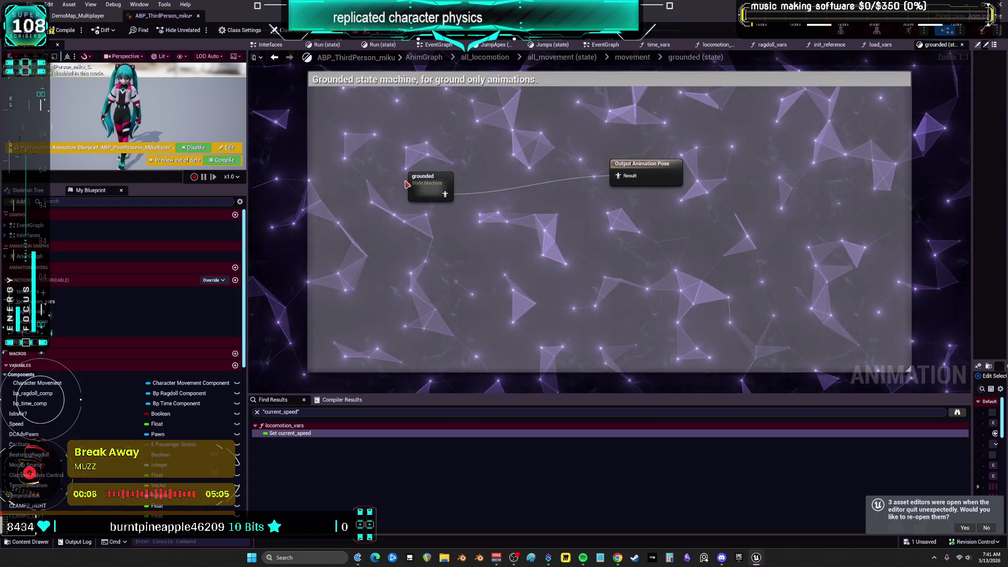
pyautogui.doubleClick(407, 183)
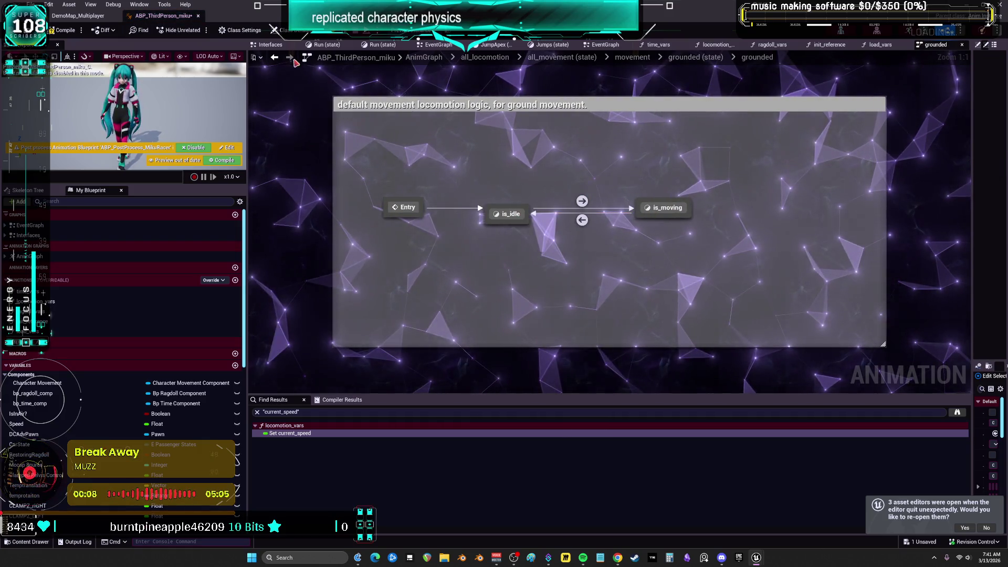
pyautogui.click(274, 57)
pyautogui.doubleClick(441, 183)
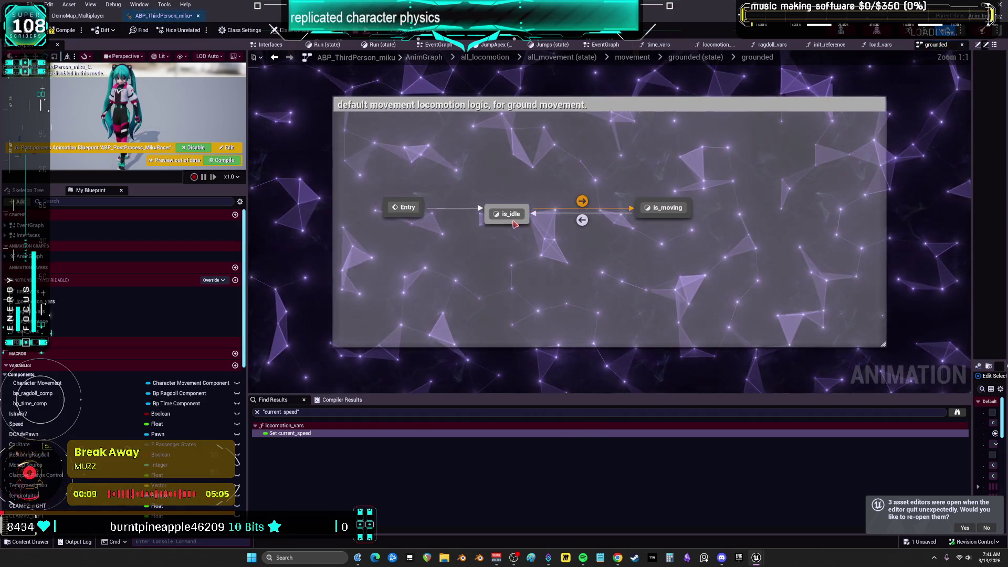
pyautogui.doubleClick(514, 221)
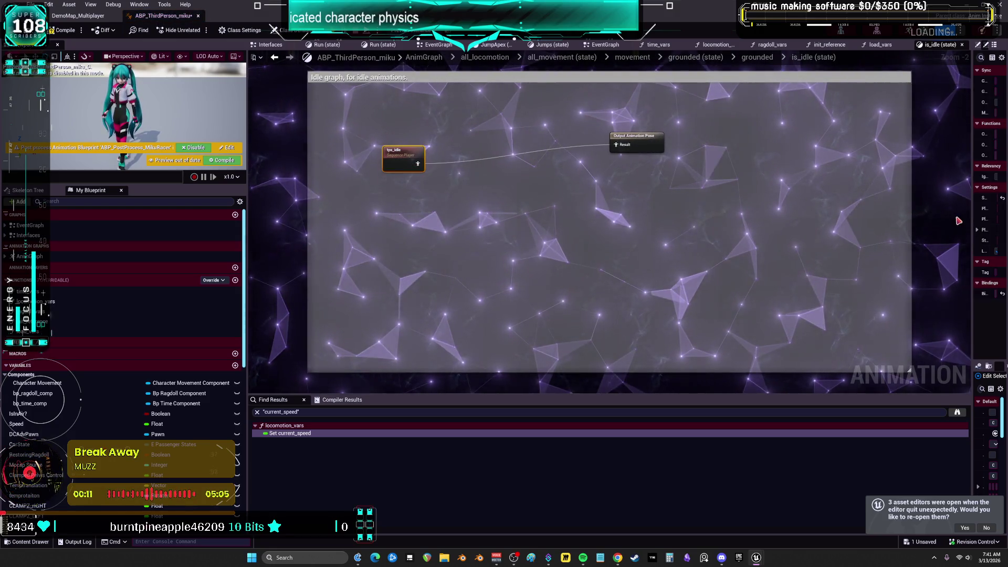
pyautogui.moveTo(972, 220); pyautogui.dragTo(689, 220)
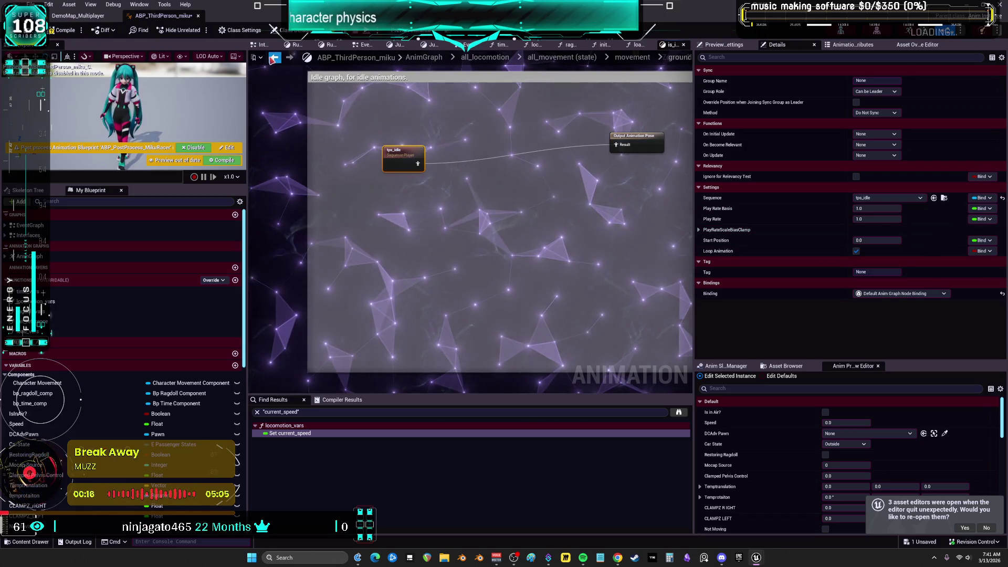
# Inspect the is_idle to is_moving and is_moving to is_idle transition rules
pyautogui.click(273, 58)
pyautogui.doubleClick(582, 202)
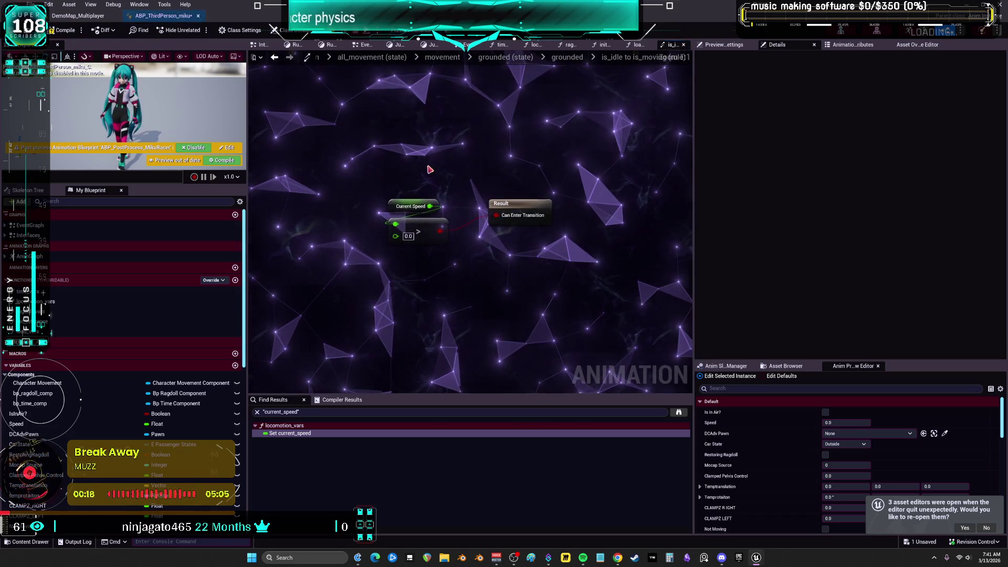
pyautogui.moveTo(435, 172); pyautogui.dragTo(384, 244)
pyautogui.click(273, 58)
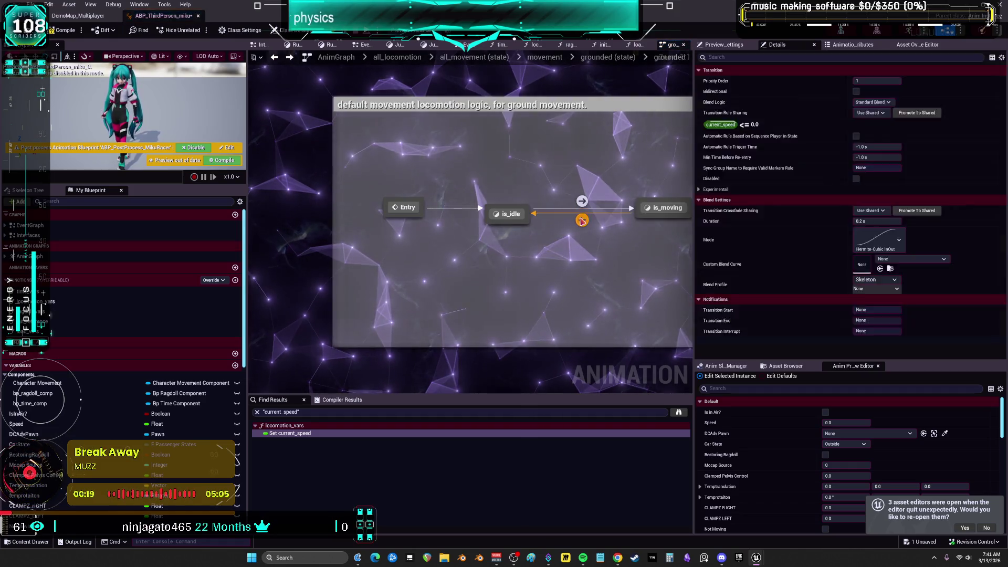
pyautogui.doubleClick(582, 219)
pyautogui.click(274, 58)
pyautogui.click(275, 58)
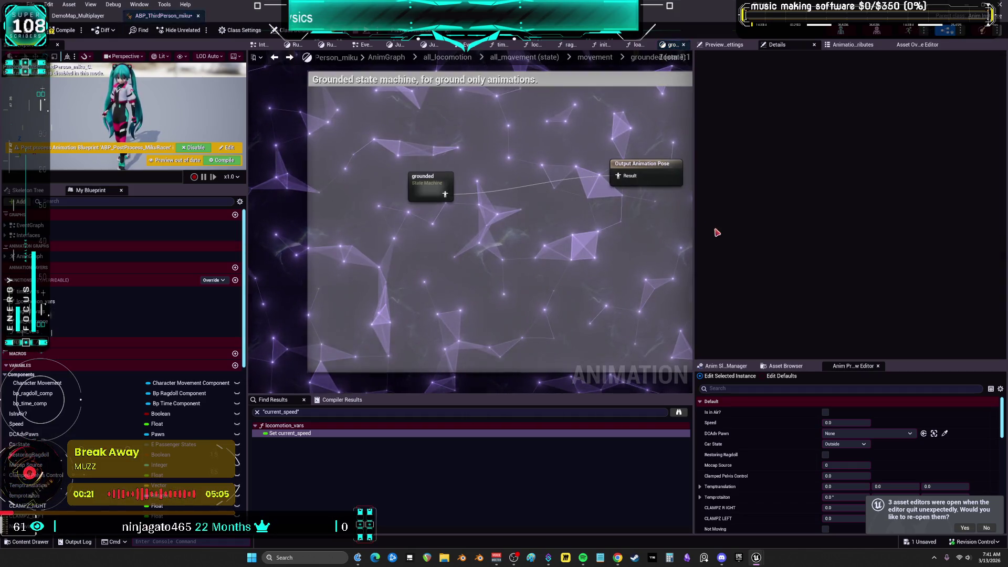
# Return to all_locomotion, open time_movement and move its Time Pose and Pose Snapshot nodes up-right
pyautogui.moveTo(693, 231); pyautogui.dragTo(829, 231)
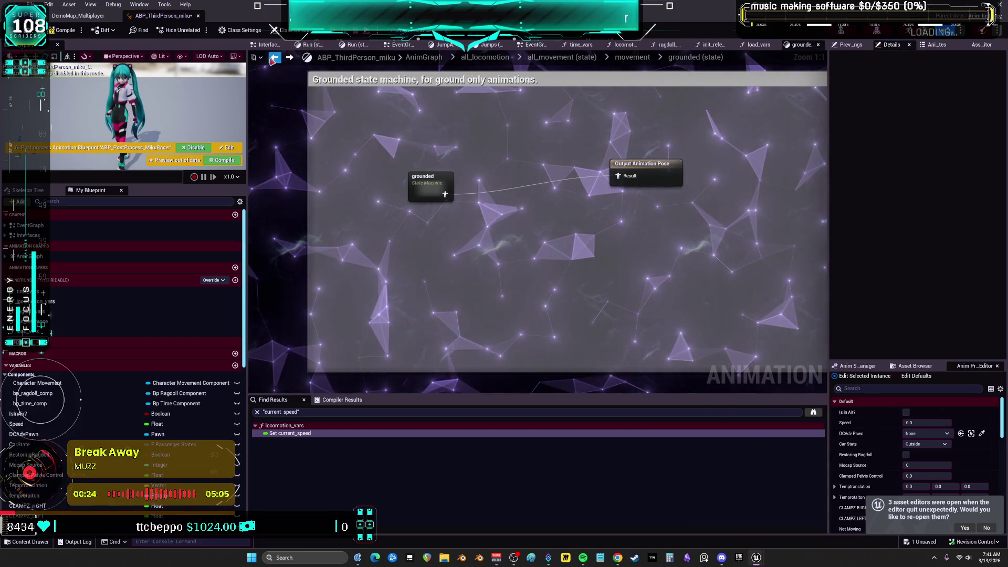
pyautogui.click(275, 58)
pyautogui.doubleClick(454, 223)
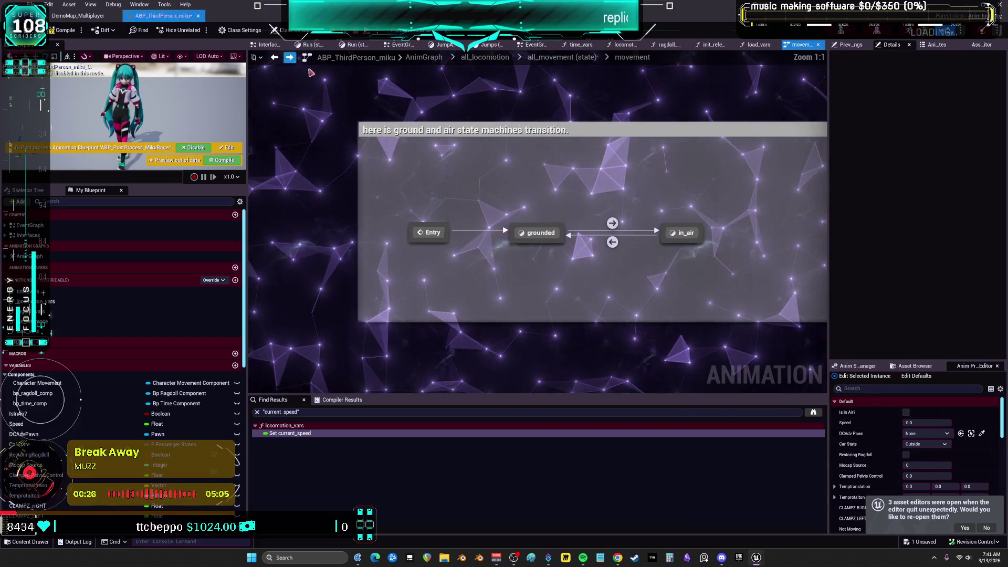
pyautogui.click(275, 58)
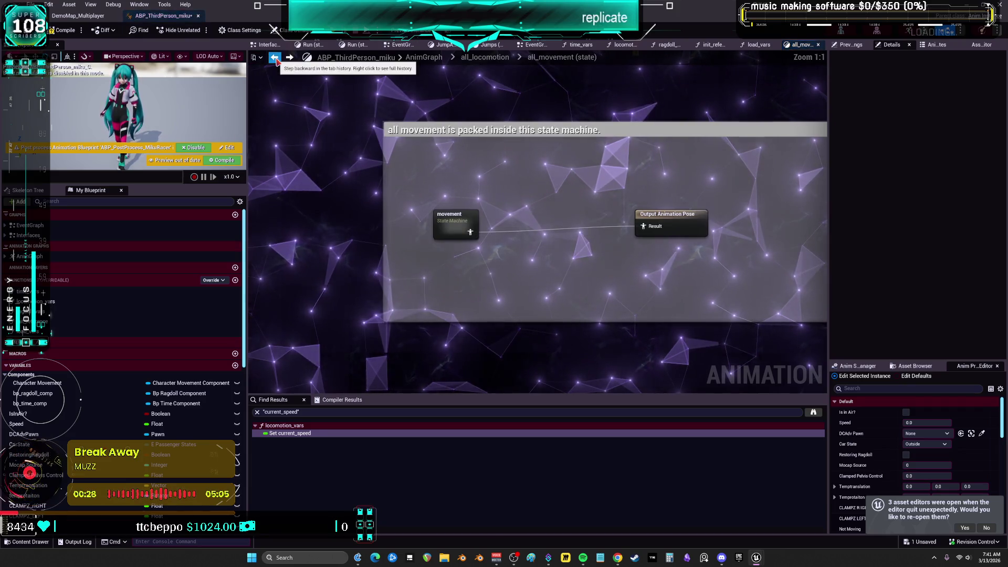
pyautogui.click(275, 57)
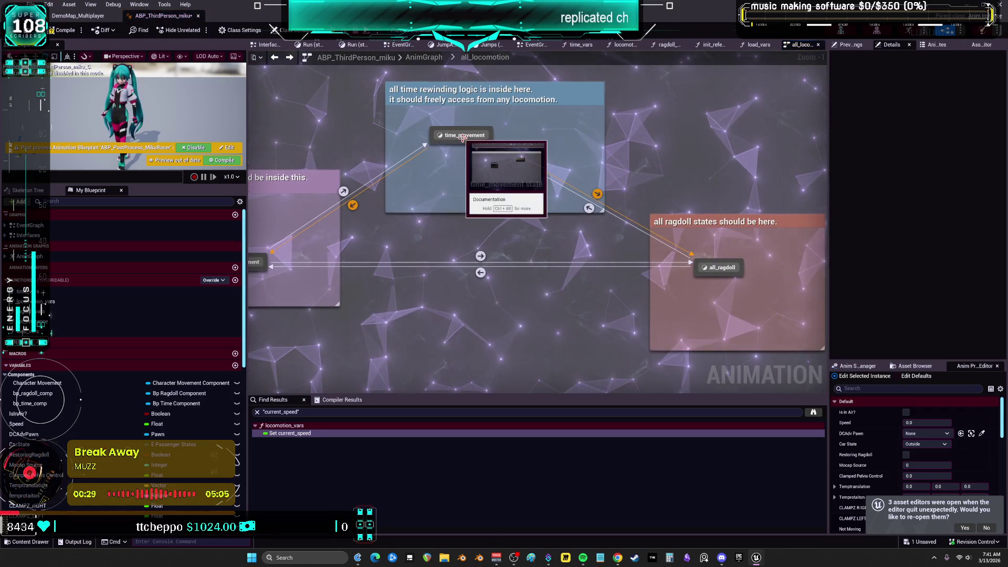
pyautogui.doubleClick(460, 127)
pyautogui.moveTo(437, 209); pyautogui.dragTo(468, 159)
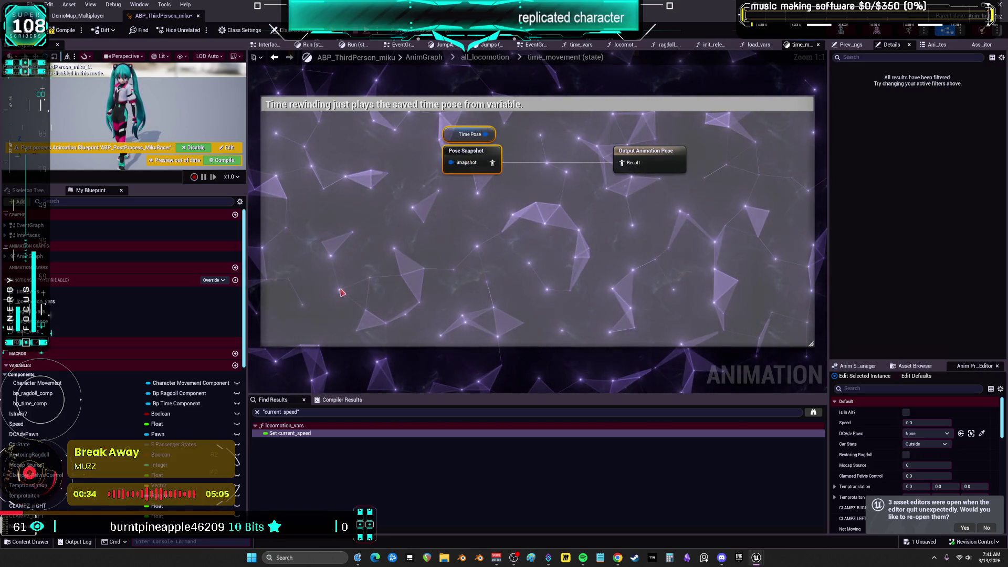
# Go back to all_locomotion and check its transition rules
pyautogui.scroll(-2, 400, 213)
pyautogui.hotkey('alt', 'Left')
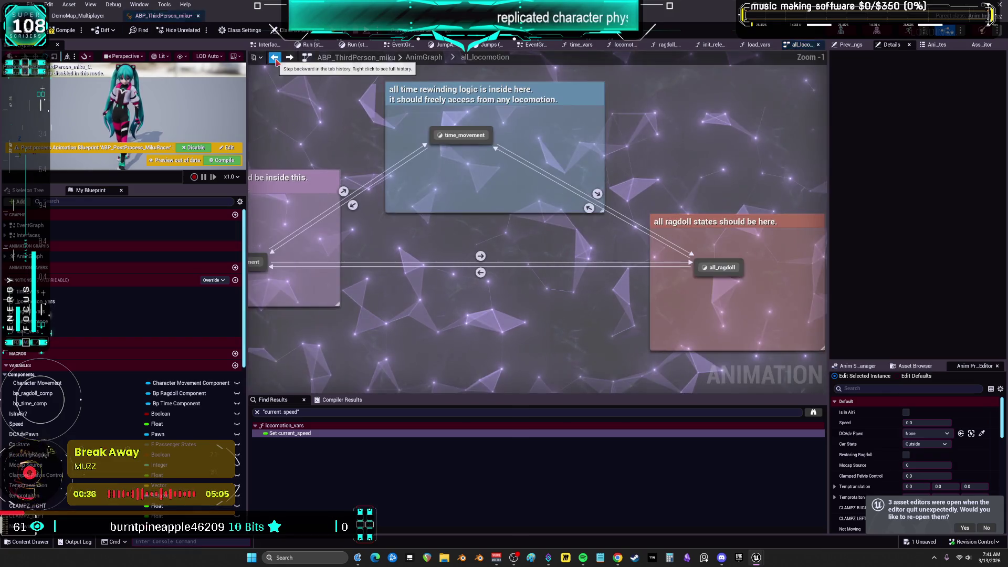
pyautogui.moveTo(352, 206)
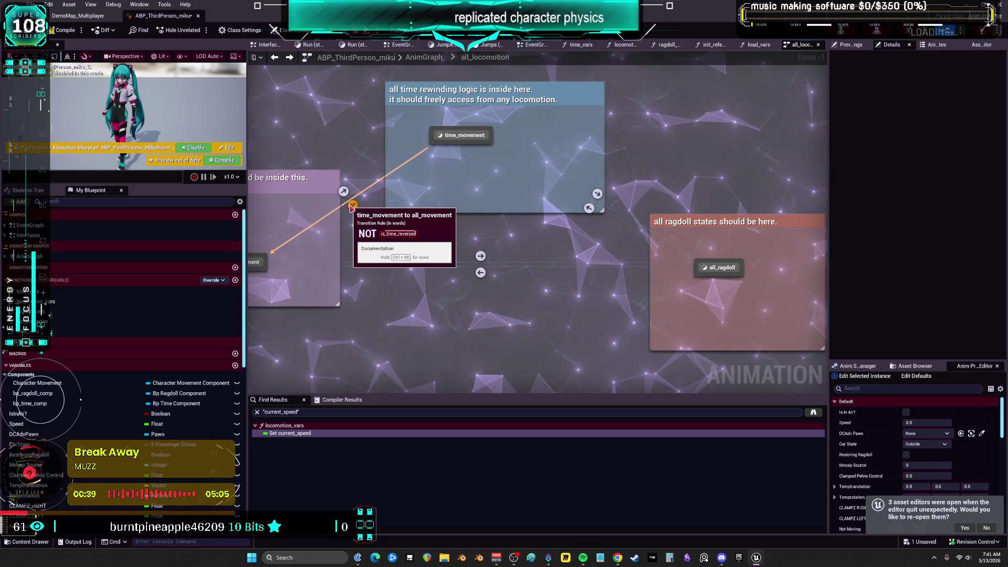
pyautogui.moveTo(599, 196)
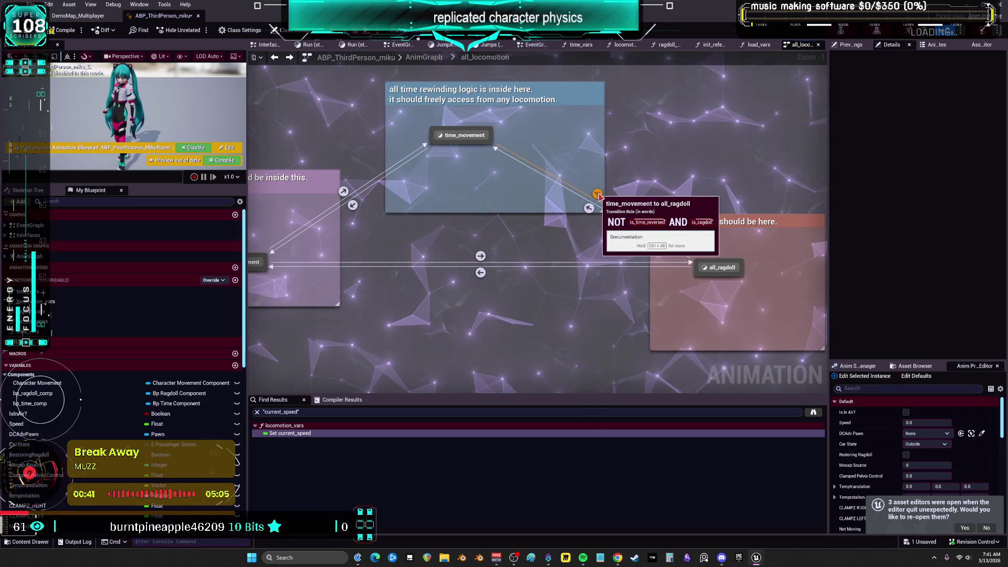
pyautogui.moveTo(482, 257)
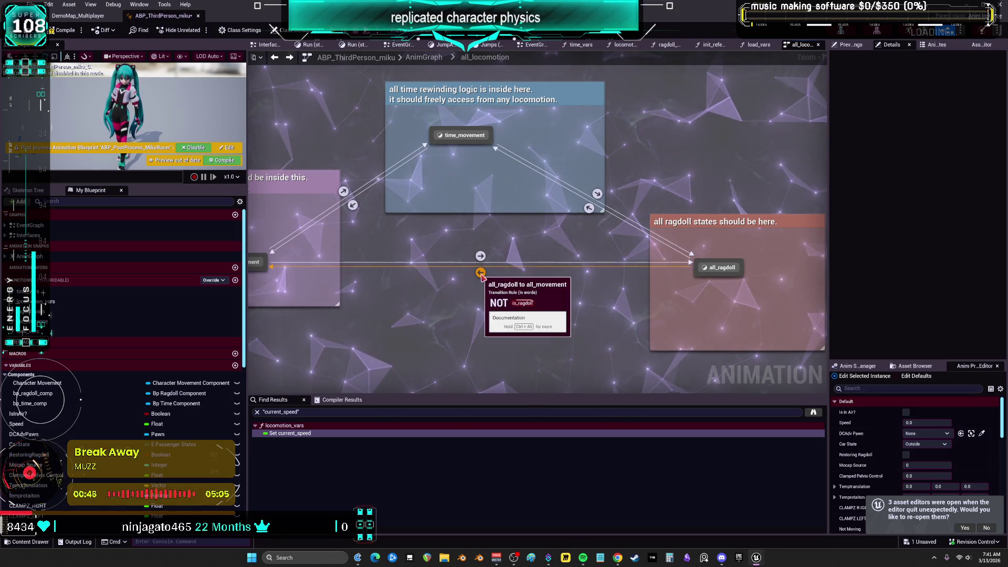
pyautogui.scroll(-2, 710, 260)
pyautogui.moveTo(377, 232); pyautogui.dragTo(496, 226)
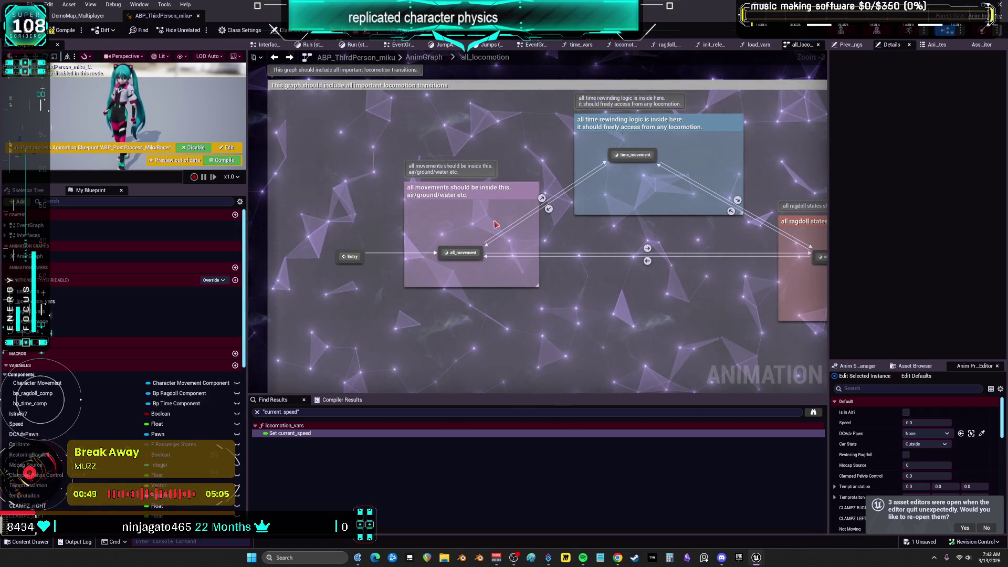
# Nudge the movement state machine inside all_movement, then return to the top-level AnimGraph
pyautogui.click(462, 254)
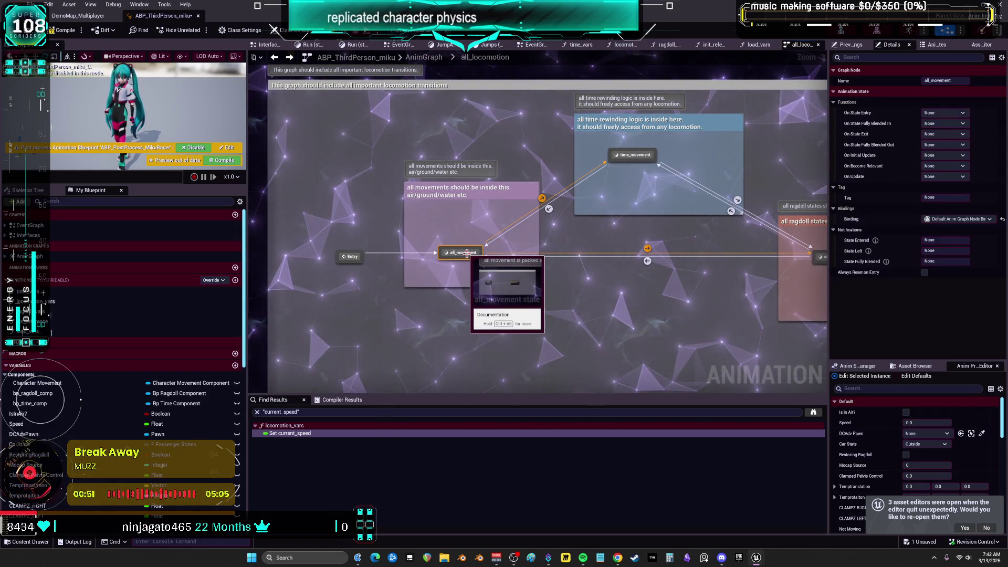
pyautogui.doubleClick(463, 254)
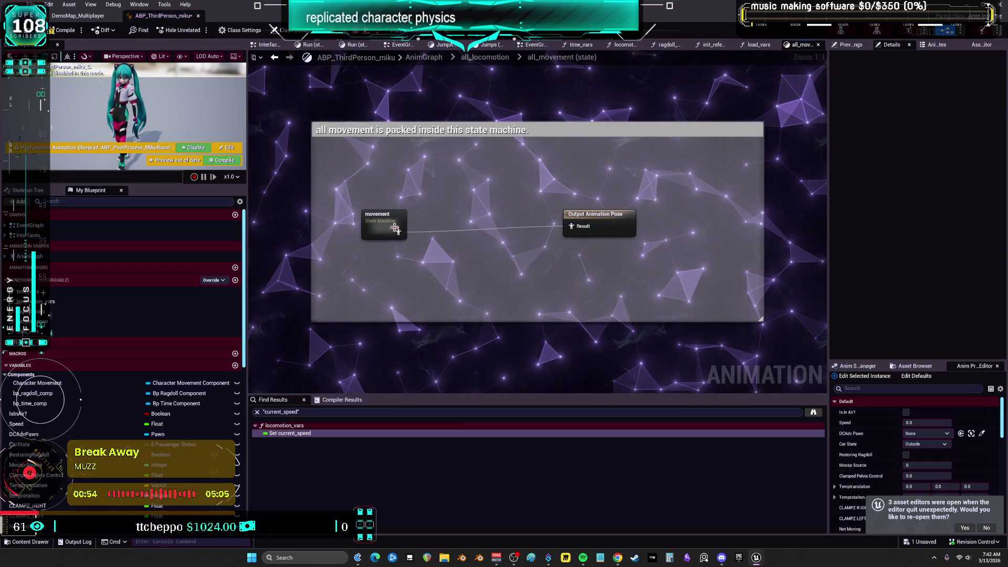
pyautogui.moveTo(384, 228); pyautogui.dragTo(390, 221)
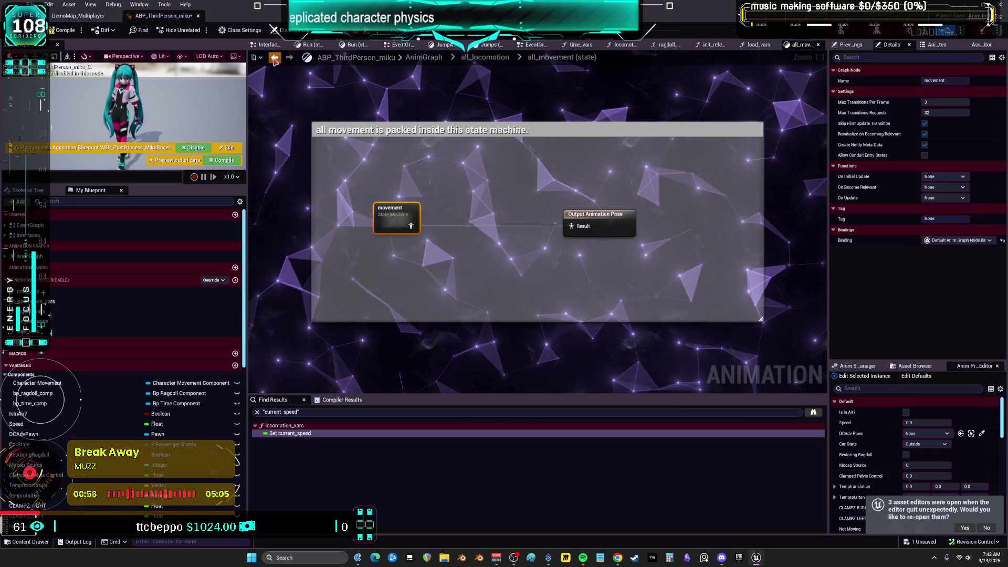
pyautogui.click(274, 58)
pyautogui.click(414, 61)
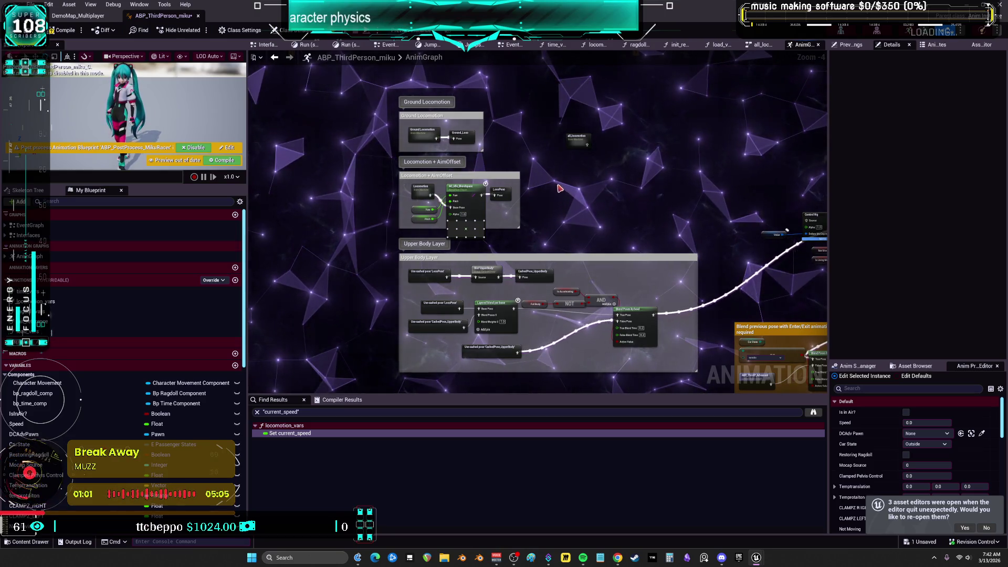
# Shift Output Pose right and bring the all_locomotion state machine node beside it
pyautogui.scroll(-1, 560, 189)
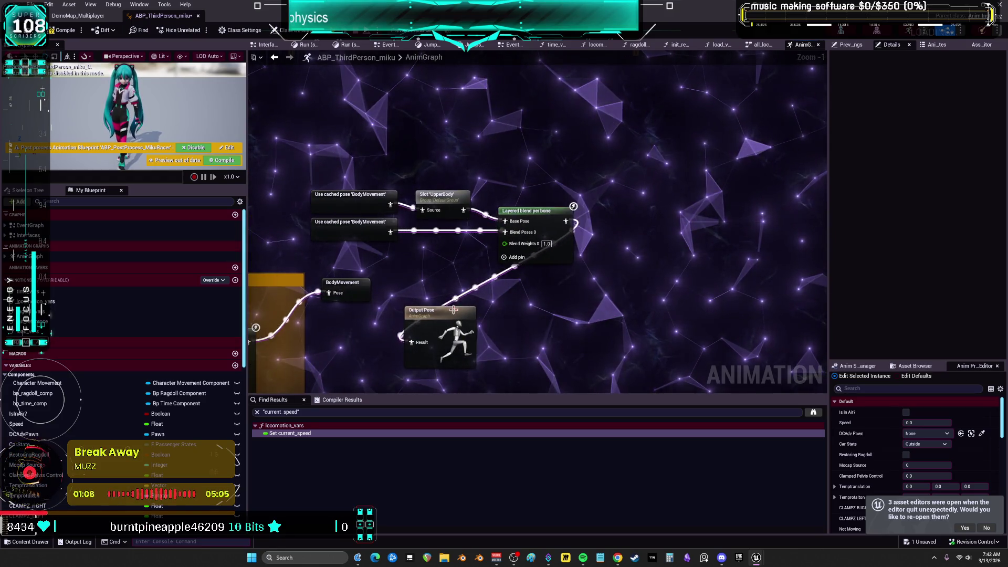
pyautogui.moveTo(463, 310); pyautogui.dragTo(704, 231)
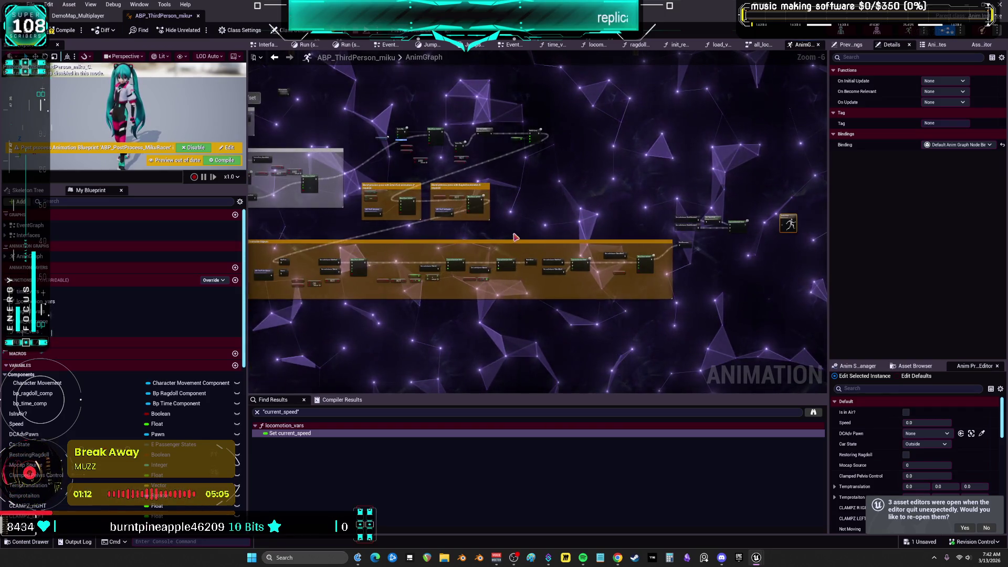
pyautogui.scroll(4, 515, 237)
pyautogui.moveTo(495, 75); pyautogui.dragTo(525, 305)
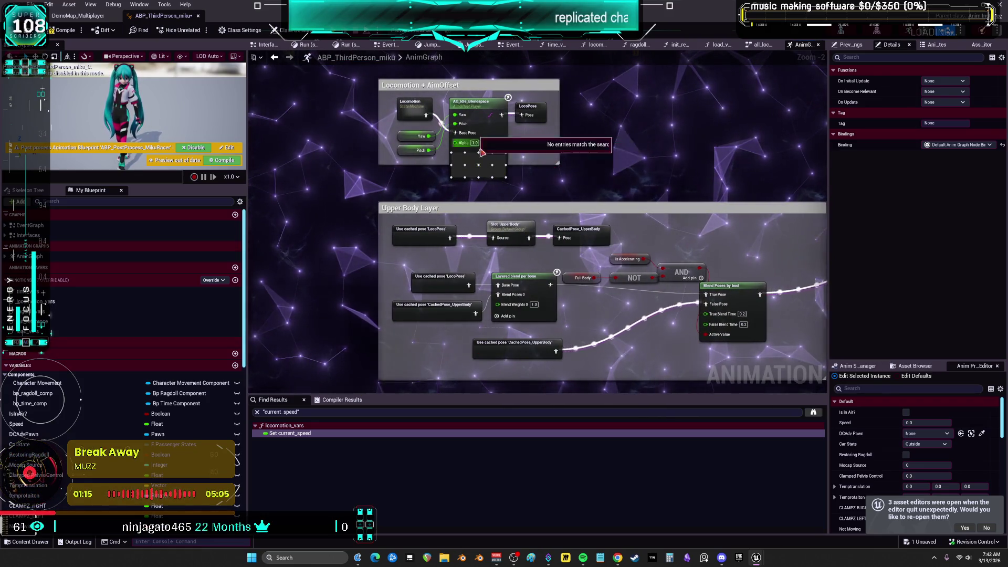
pyautogui.moveTo(434, 118); pyautogui.dragTo(757, 167)
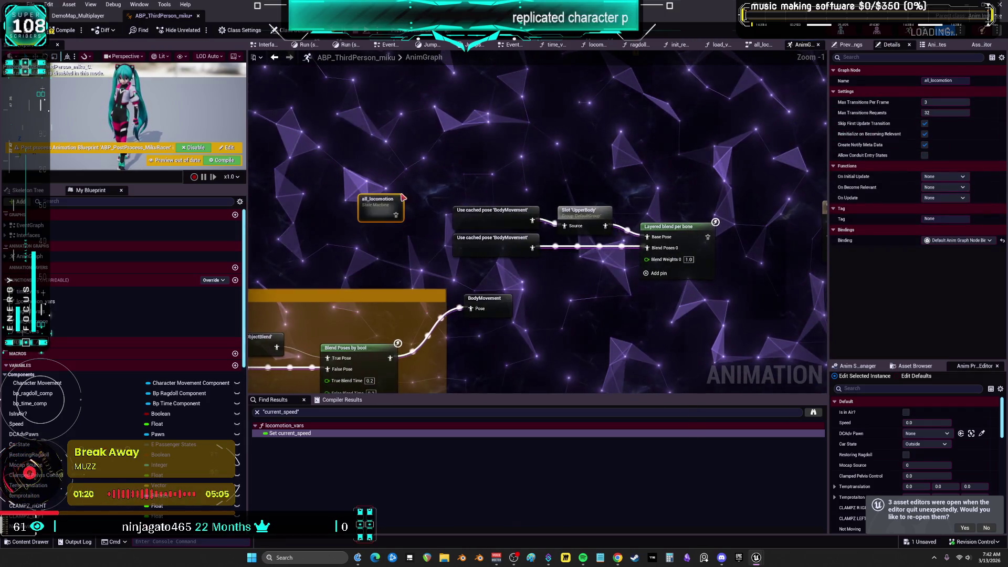
pyautogui.moveTo(498, 166)
pyautogui.mouseDown()
pyautogui.moveTo(462, 168)
pyautogui.moveTo(428, 196)
pyautogui.moveTo(405, 174)
pyautogui.moveTo(637, 223)
pyautogui.mouseUp()
# Wire all_locomotion's output pose into Output Pose's Result pin
pyautogui.scroll(-3, 415, 179)
pyautogui.scroll(4, 586, 205)
pyautogui.moveTo(262, 179)
pyautogui.mouseDown()
pyautogui.moveTo(466, 160)
pyautogui.moveTo(420, 165)
pyautogui.moveTo(440, 184)
pyautogui.moveTo(768, 237)
pyautogui.moveTo(472, 273)
pyautogui.moveTo(339, 312)
pyautogui.moveTo(206, 293)
pyautogui.moveTo(199, 148)
pyautogui.mouseUp()
pyautogui.scroll(-2, 428, 174)
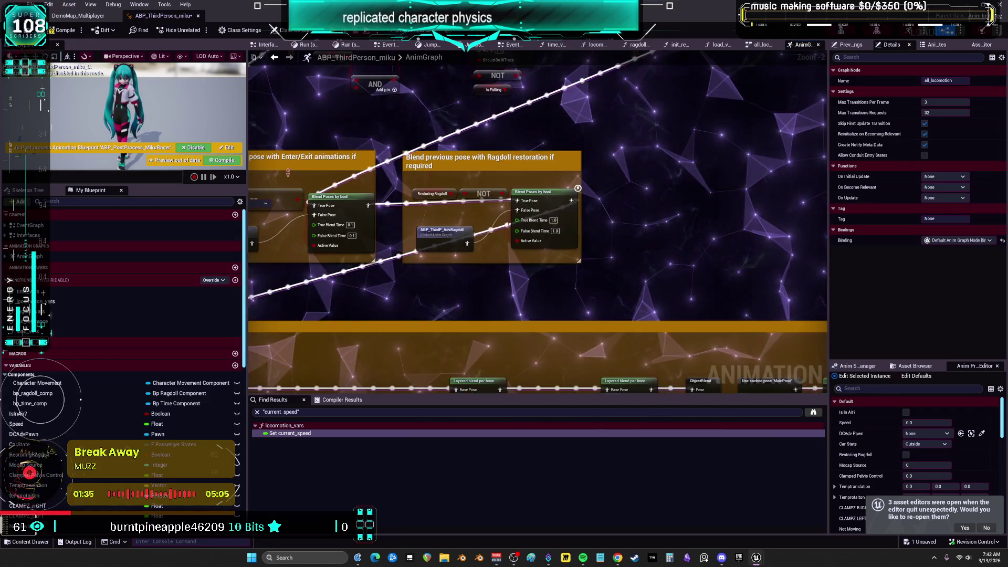
pyautogui.scroll(-6, 499, 230)
pyautogui.moveTo(270, 90); pyautogui.dragTo(530, 289)
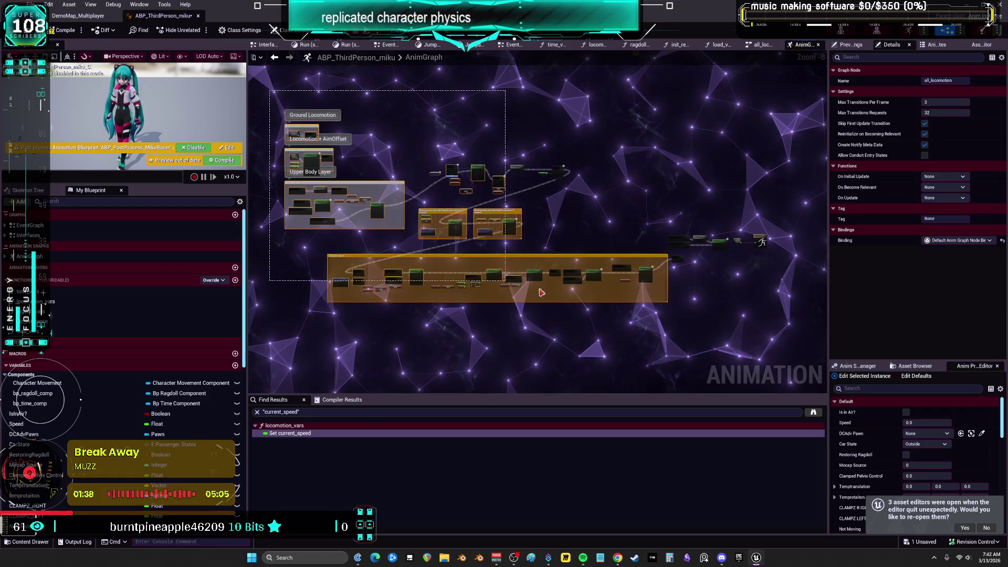
pyautogui.scroll(5, 687, 294)
pyautogui.moveTo(683, 215); pyautogui.dragTo(632, 169)
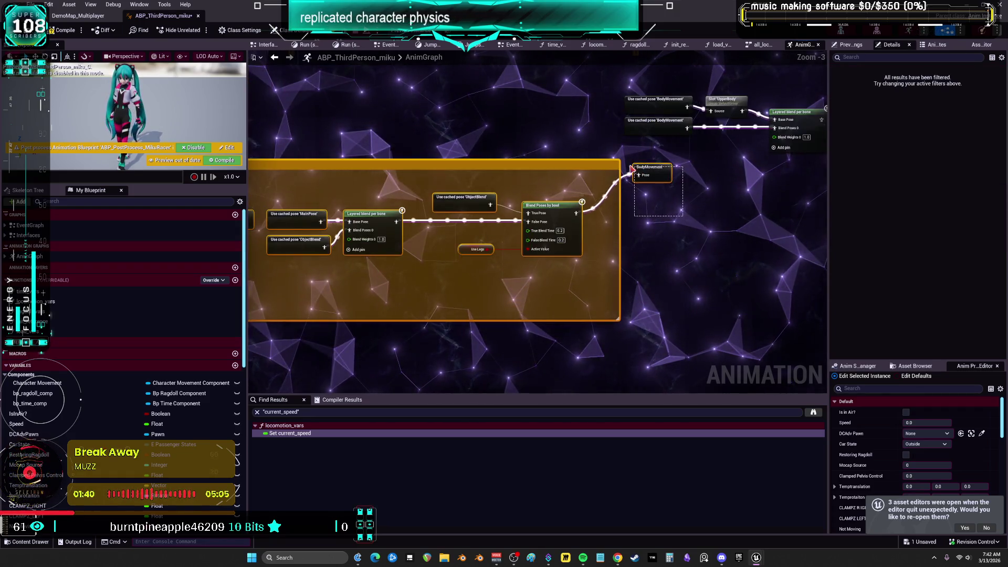
pyautogui.moveTo(640, 63)
pyautogui.mouseDown()
pyautogui.moveTo(393, 152)
pyautogui.moveTo(398, 179)
pyautogui.mouseUp()
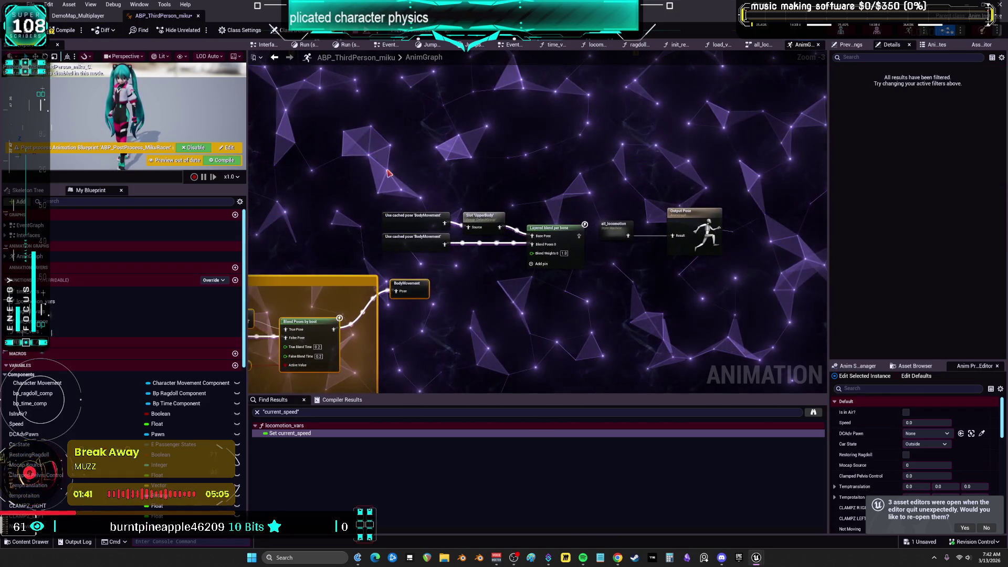
# Enter the movement state machine via all_locomotion and all_movement and undo the stray paste
pyautogui.doubleClick(617, 233)
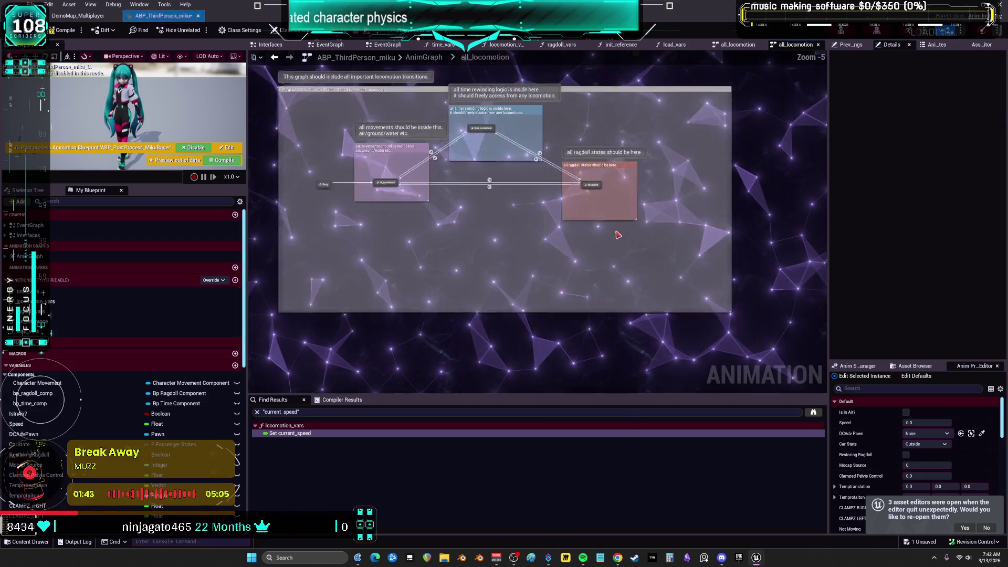
pyautogui.doubleClick(381, 179)
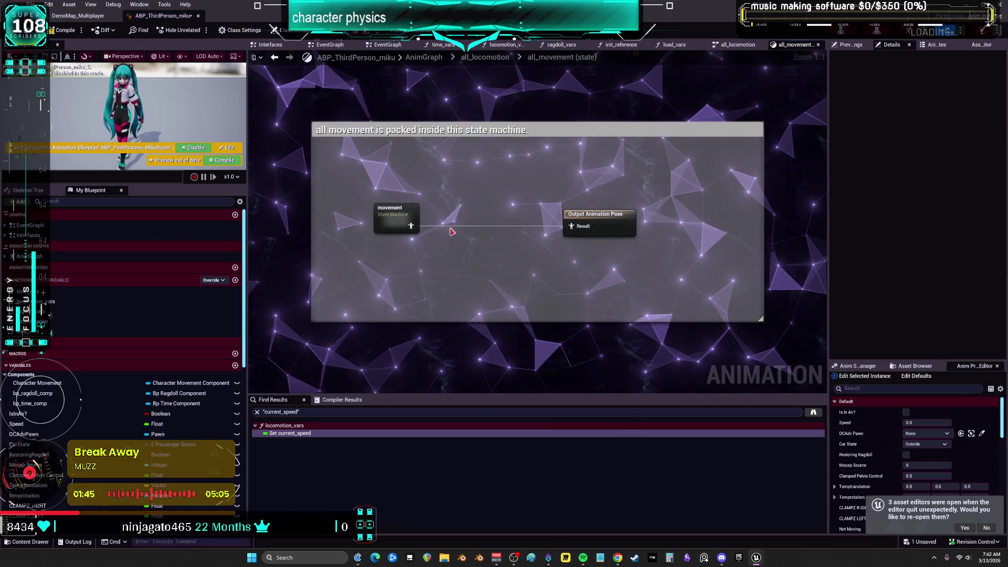
pyautogui.doubleClick(403, 210)
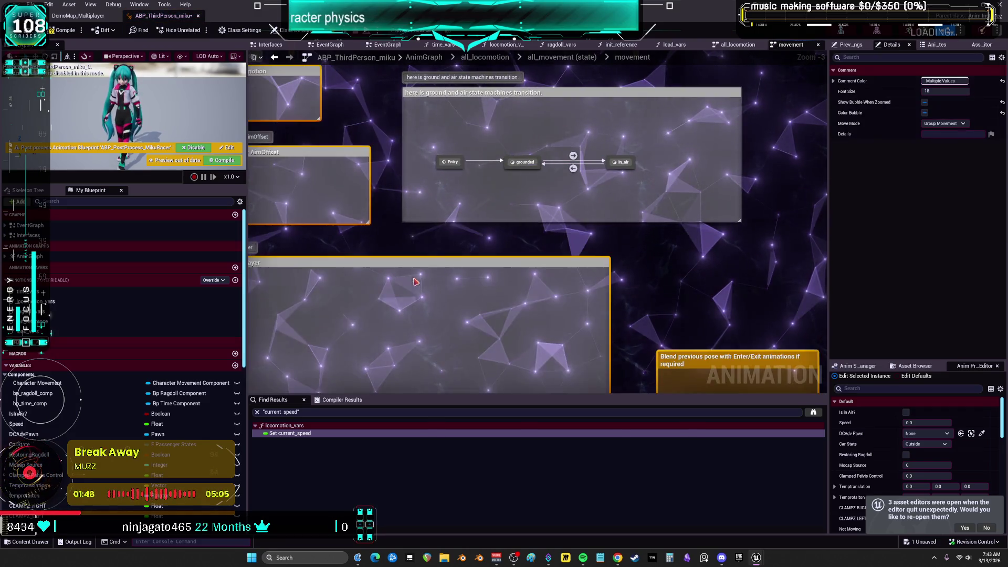
pyautogui.scroll(-2, 414, 282)
pyautogui.scroll(2, 462, 273)
pyautogui.scroll(-2, 464, 263)
pyautogui.hotkey('ctrl', 'z')
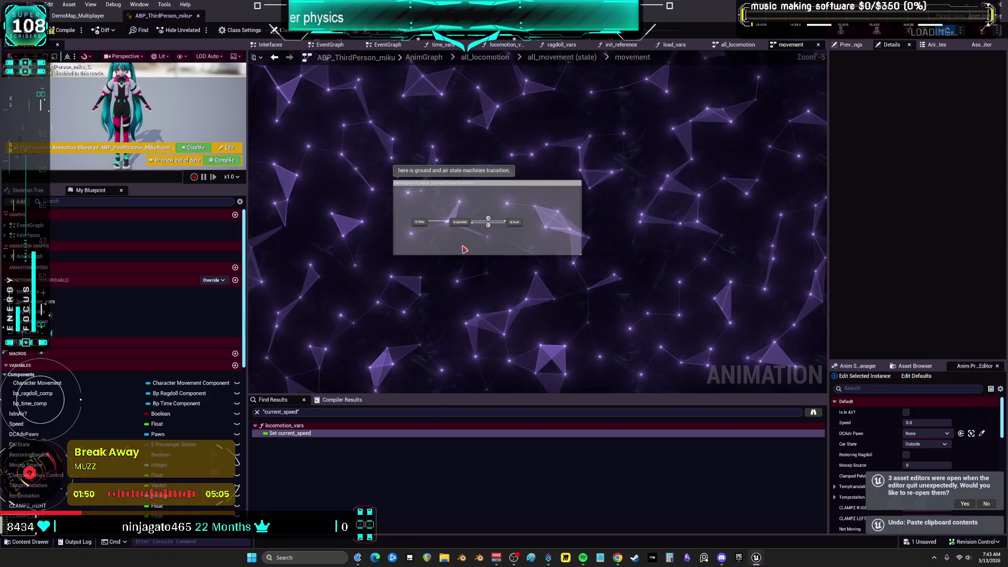
# Peek into grounded, then go back up and reopen the all_movement state
pyautogui.scroll(5, 465, 251)
pyautogui.doubleClick(450, 181)
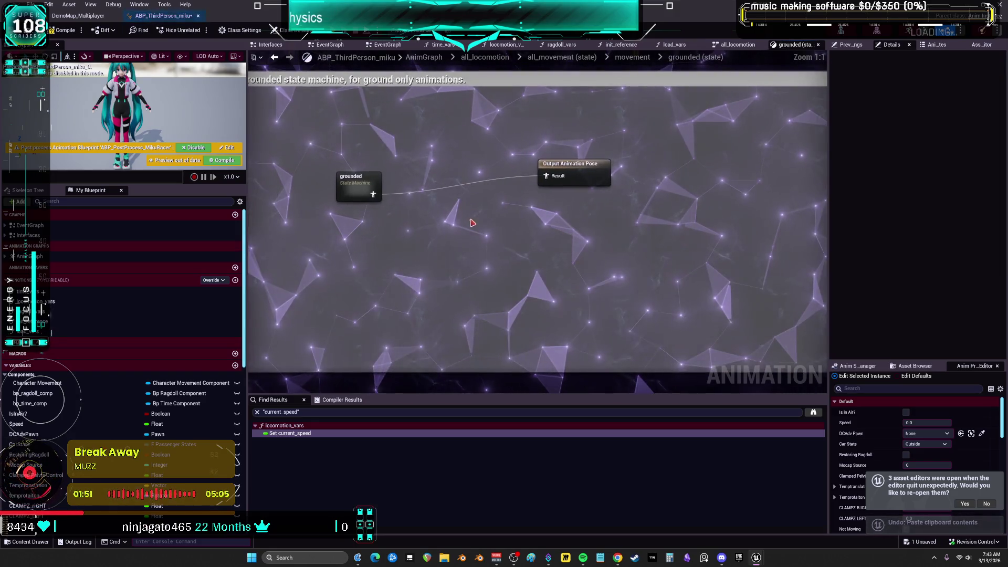
pyautogui.hotkey('alt', 'Left')
pyautogui.hotkey('alt', 'Left')
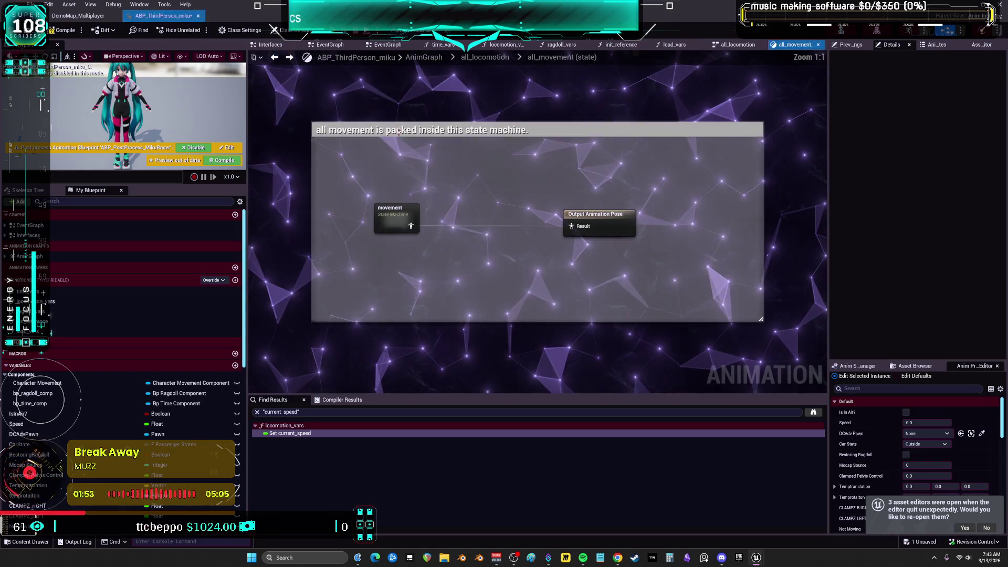
pyautogui.hotkey('alt', 'Left')
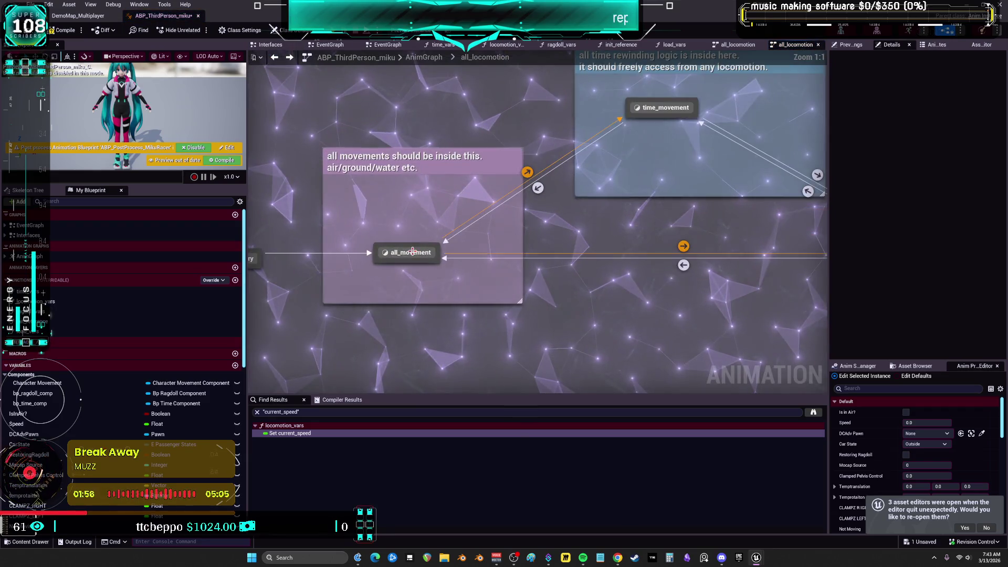
pyautogui.doubleClick(412, 253)
# Add a new state machine node named ALLMOVEMENT
pyautogui.rightClick(411, 254)
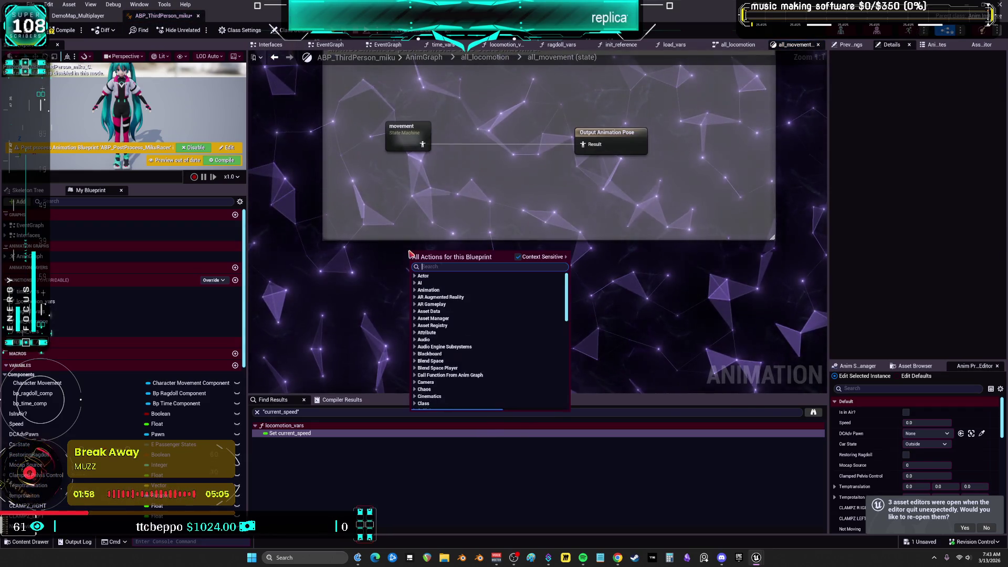
pyautogui.write('STATE')
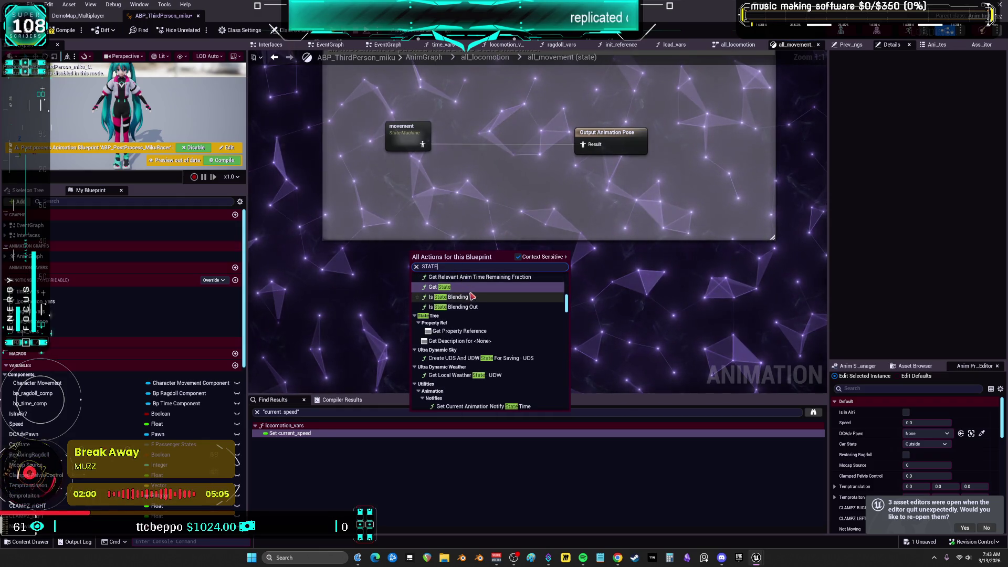
pyautogui.write('E')
pyautogui.press('BackSpace')
pyautogui.write('MA')
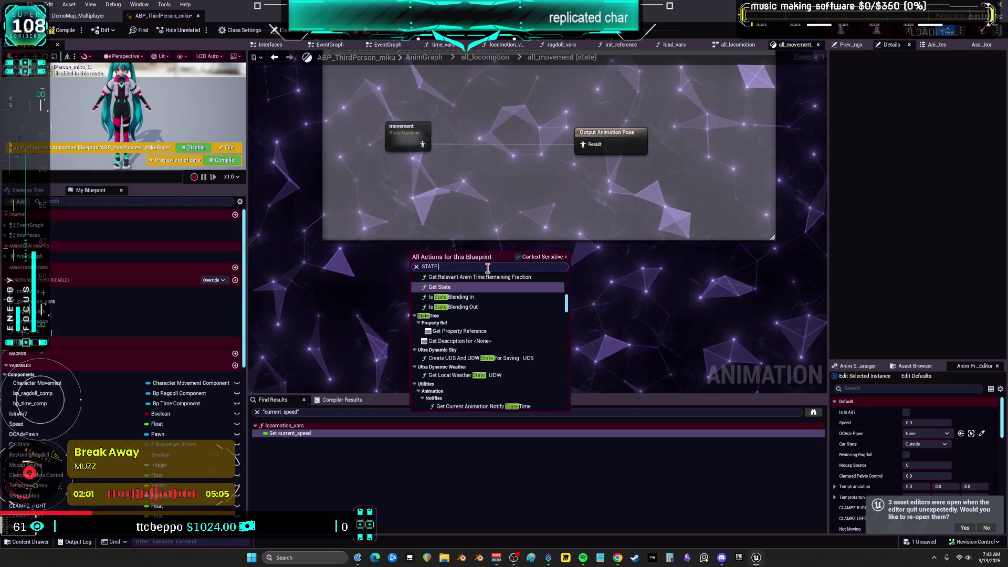
pyautogui.click(474, 284)
pyautogui.write('ALLMOVEM')
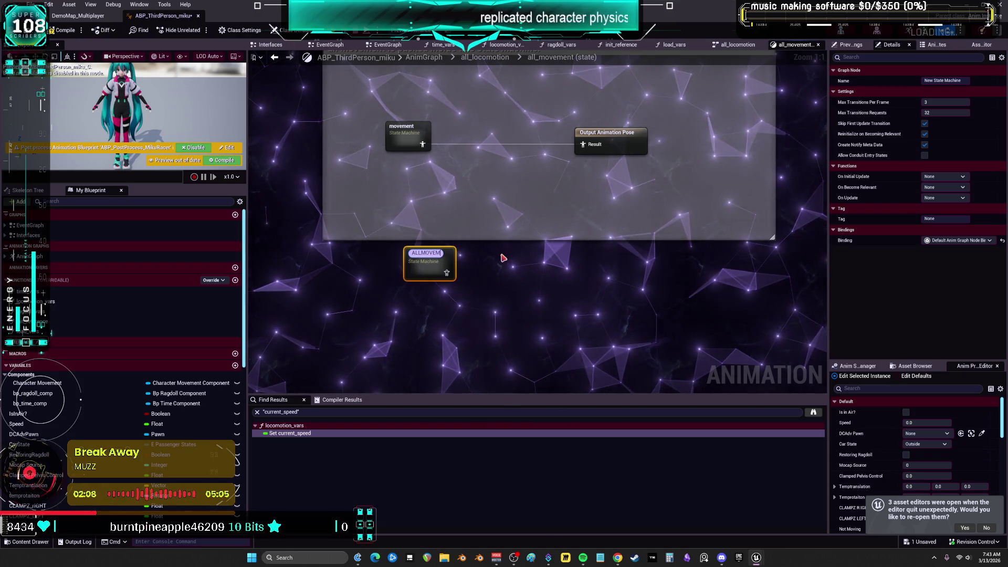
pyautogui.write('ENT')
pyautogui.press('Return')
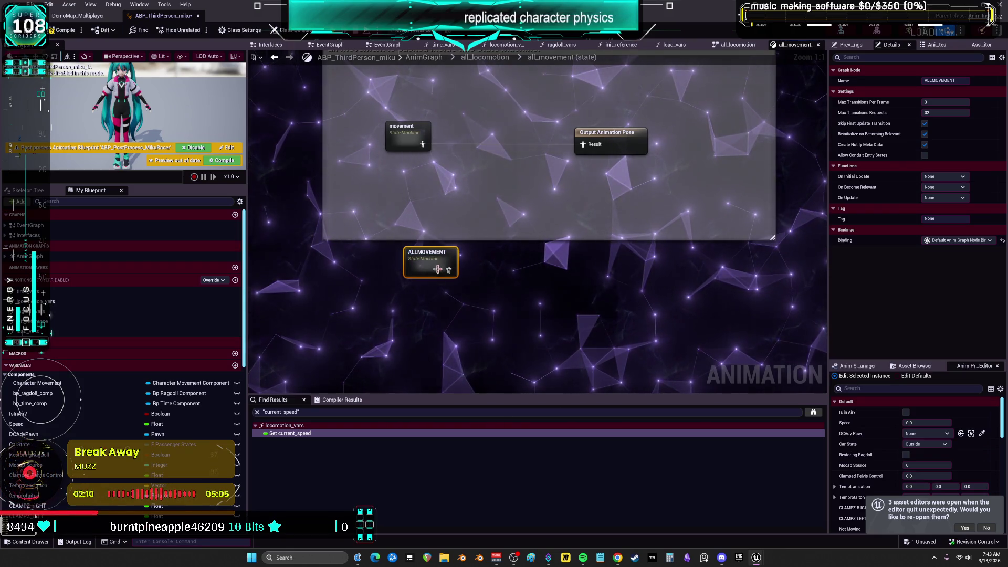
# Inside ALLMOVEMENT, create a new movement state linked from Entry
pyautogui.doubleClick(437, 268)
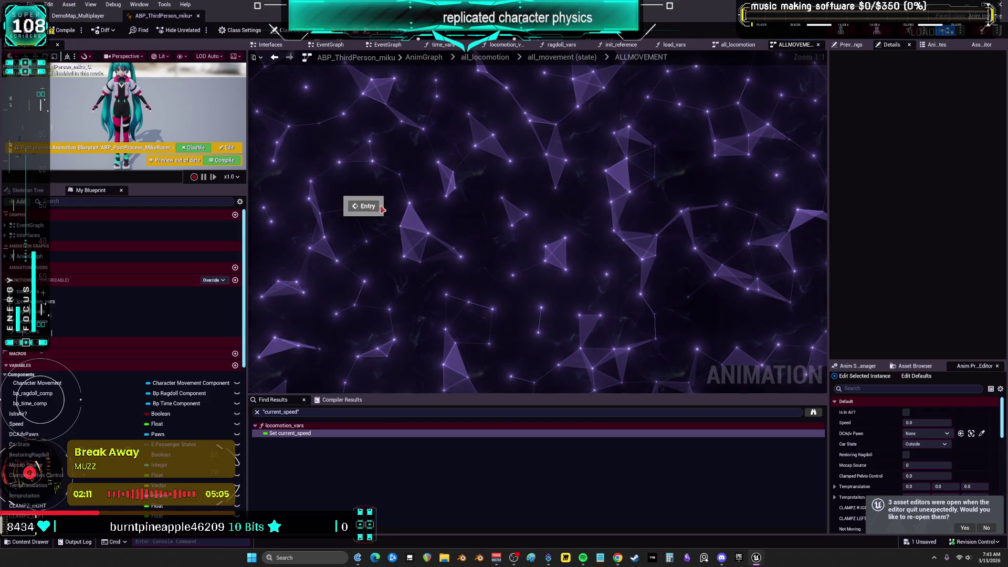
pyautogui.moveTo(382, 209); pyautogui.dragTo(467, 205)
pyautogui.click(503, 222)
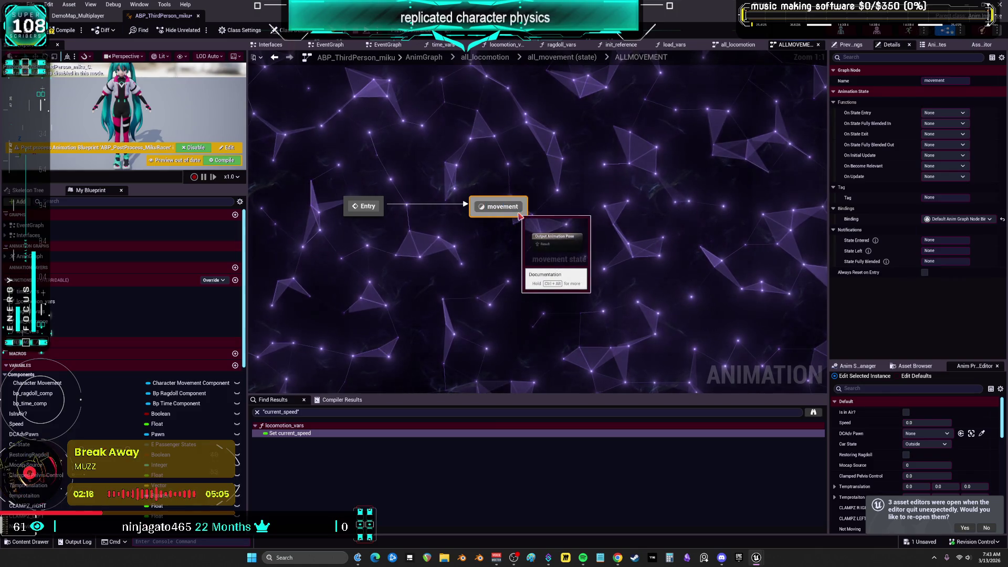
pyautogui.hotkey('ctrl', 'v')
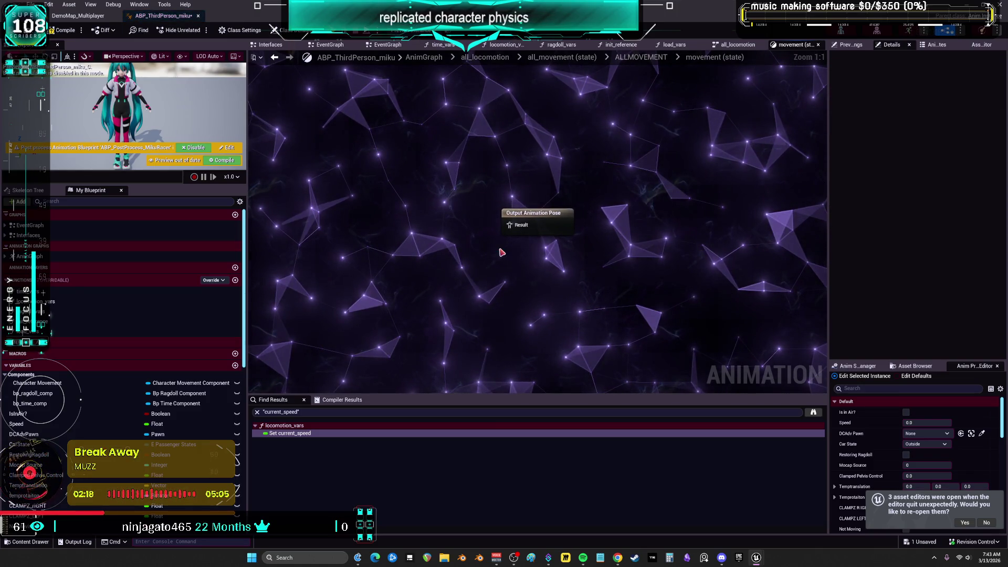
# Paste the blend nodes into the movement state and connect Layered blend per bone to Output Animation Pose
pyautogui.doubleClick(499, 208)
pyautogui.hotkey('ctrl', 'v')
pyautogui.click(585, 228)
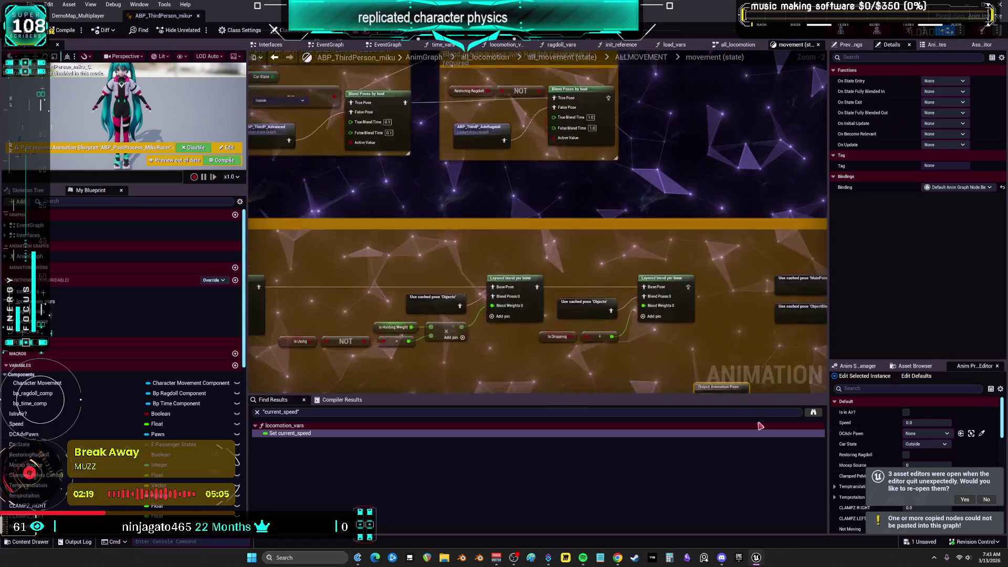
pyautogui.moveTo(649, 224); pyautogui.dragTo(745, 144)
pyautogui.scroll(2, 525, 168)
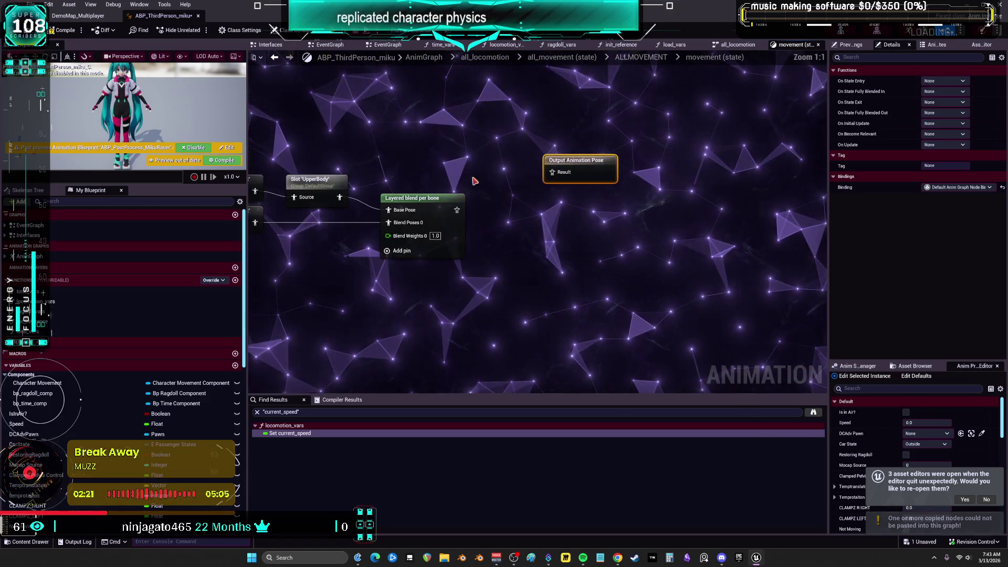
pyautogui.moveTo(457, 210)
pyautogui.mouseDown()
pyautogui.moveTo(563, 175)
pyautogui.moveTo(583, 194)
pyautogui.mouseUp()
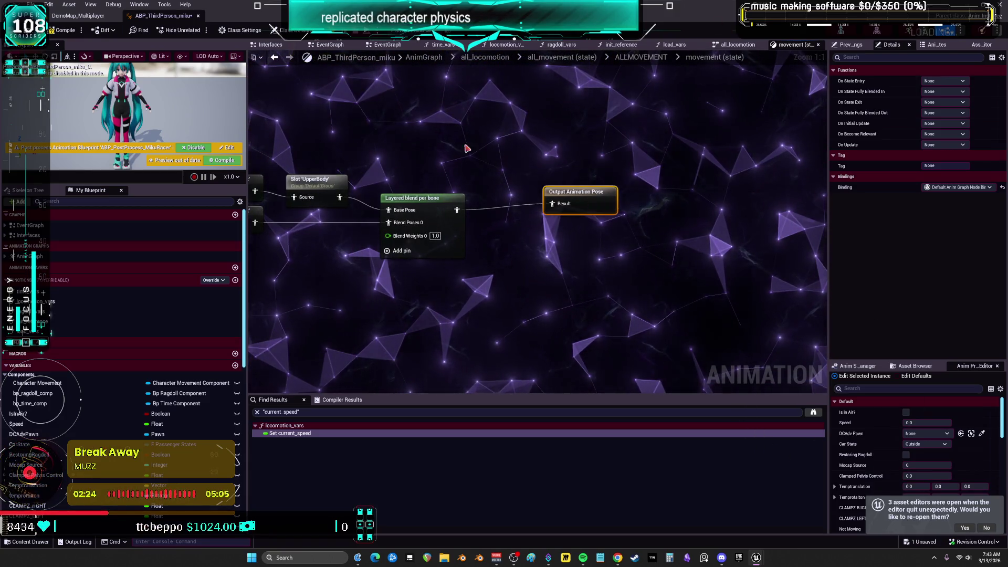
# Replace the old movement node with ALLMOVEMENT, compile, and jump to the BodyMovement cached-pose error
pyautogui.click(276, 59)
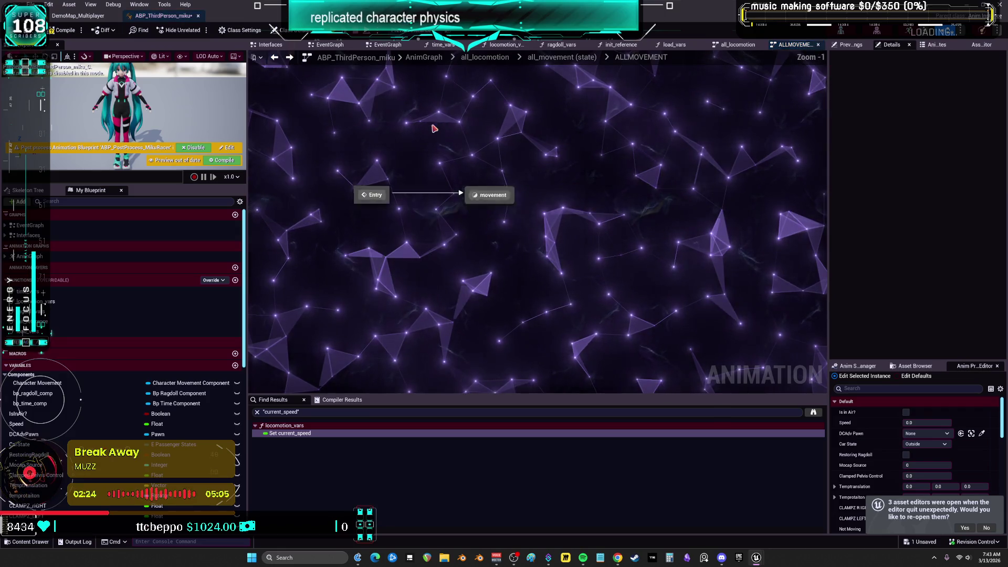
pyautogui.click(276, 59)
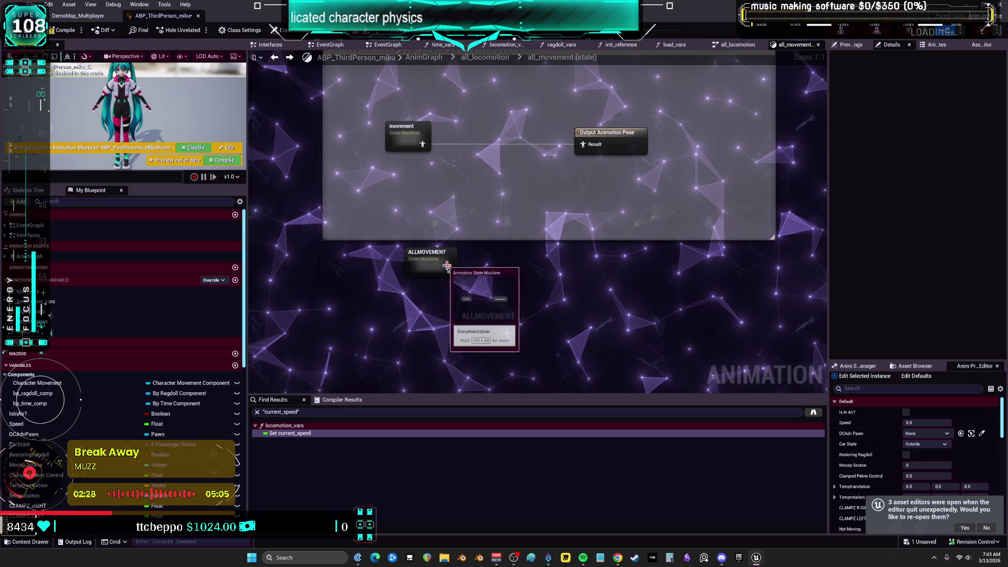
pyautogui.moveTo(426, 255)
pyautogui.mouseDown()
pyautogui.moveTo(470, 131)
pyautogui.moveTo(466, 270)
pyautogui.mouseUp()
pyautogui.press('Delete')
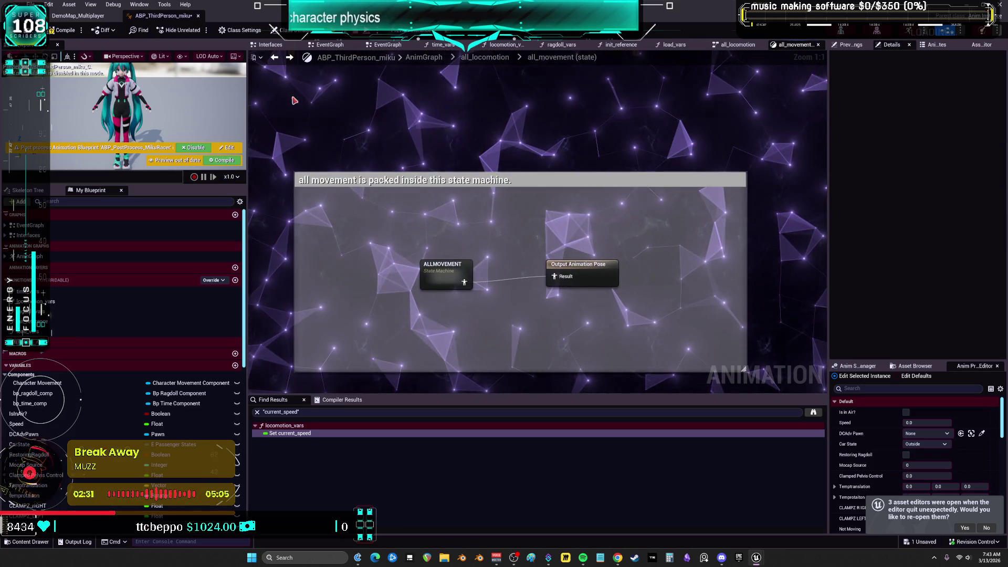
pyautogui.hotkey('alt', 'Left')
pyautogui.press('F7')
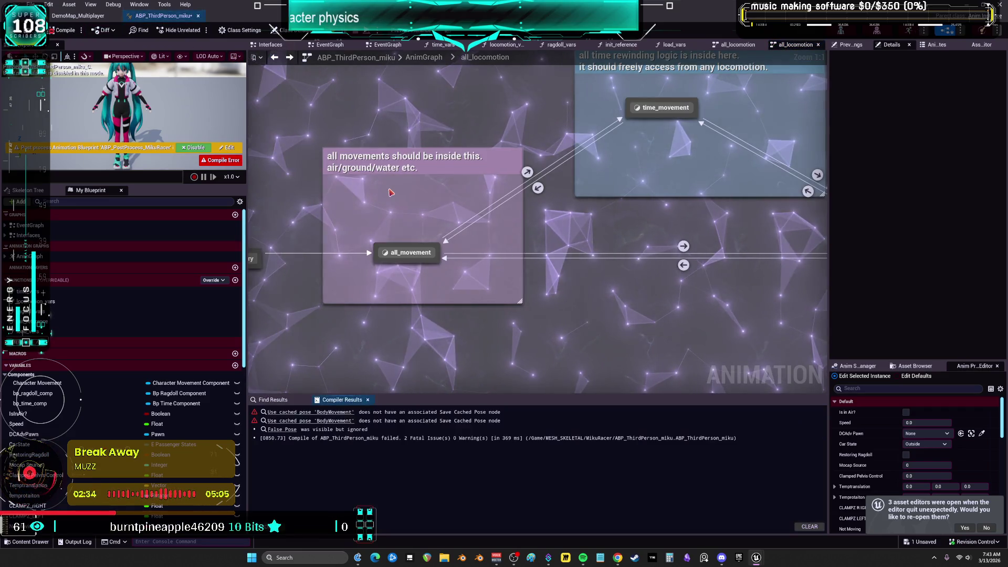
pyautogui.click(337, 413)
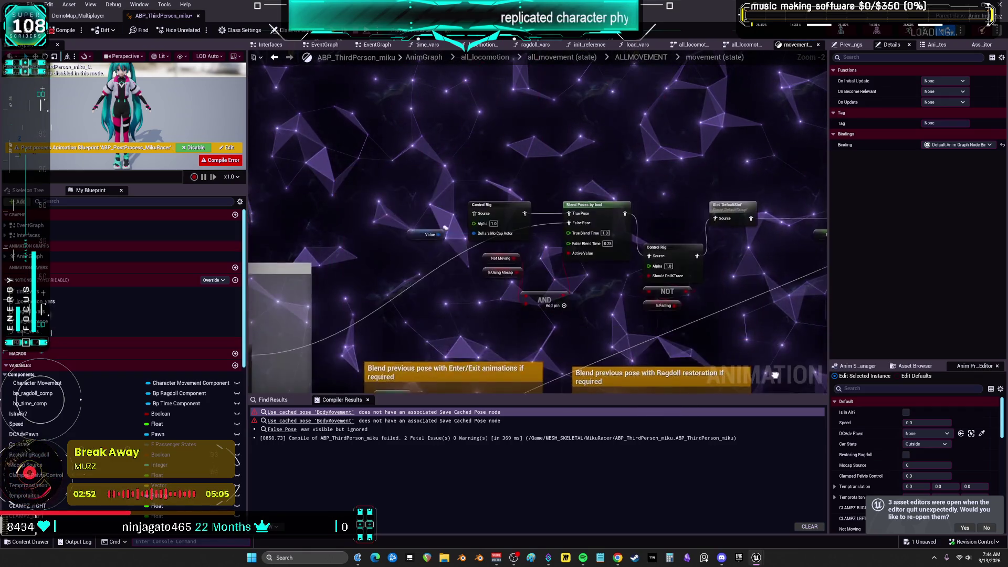
# Inspect the upper-body blend, Grabbable Objects and ObjectBlend cached-pose nodes
pyautogui.moveTo(445, 227); pyautogui.dragTo(796, 131)
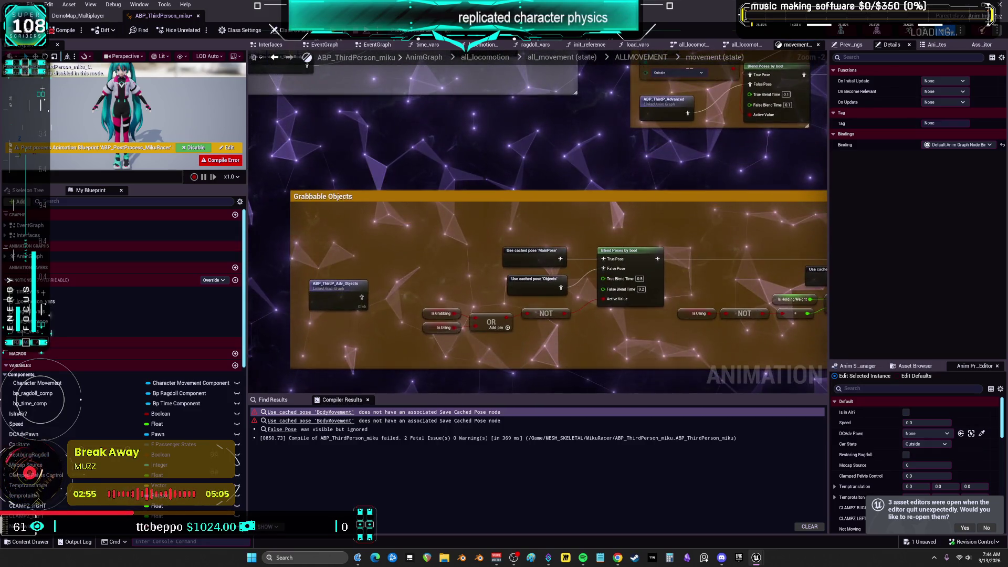
pyautogui.moveTo(437, 286); pyautogui.dragTo(458, 268)
pyautogui.click(294, 270)
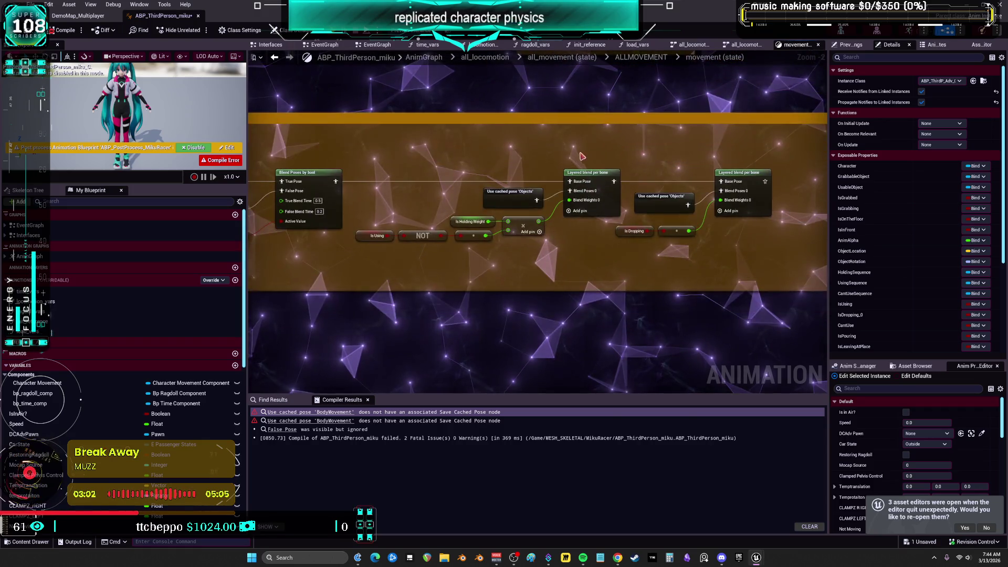
pyautogui.moveTo(679, 146); pyautogui.dragTo(660, 152)
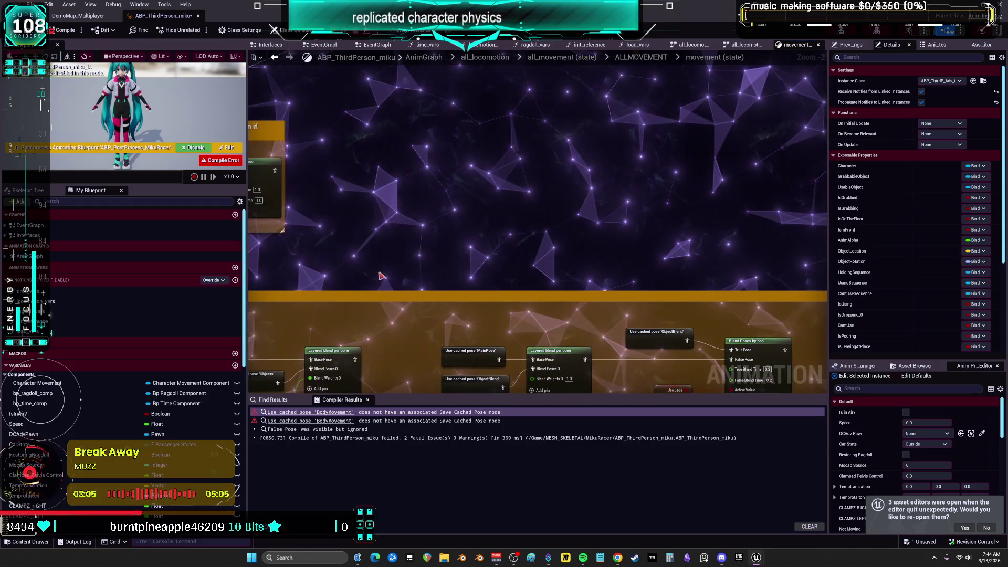
pyautogui.scroll(5, 407, 202)
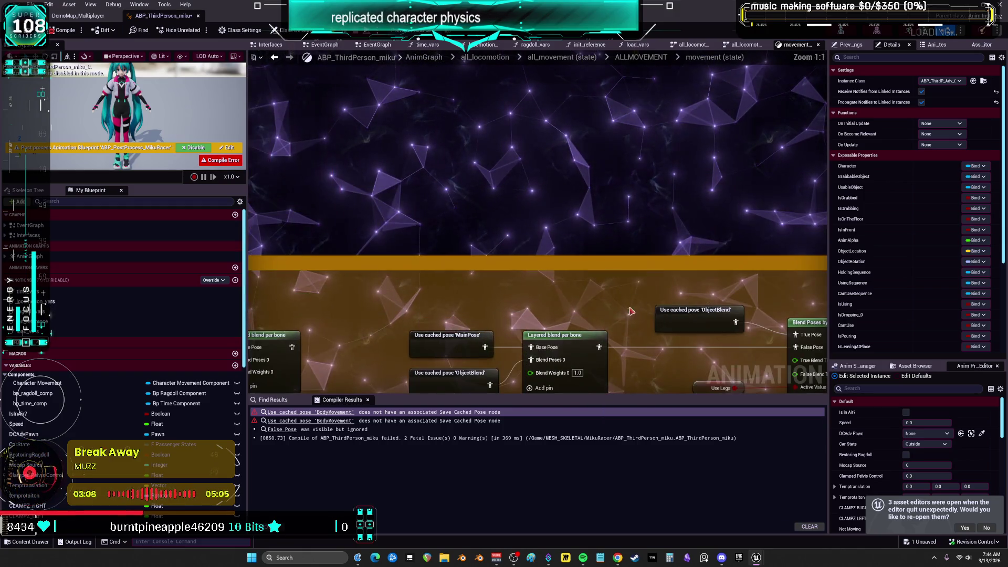
pyautogui.click(703, 314)
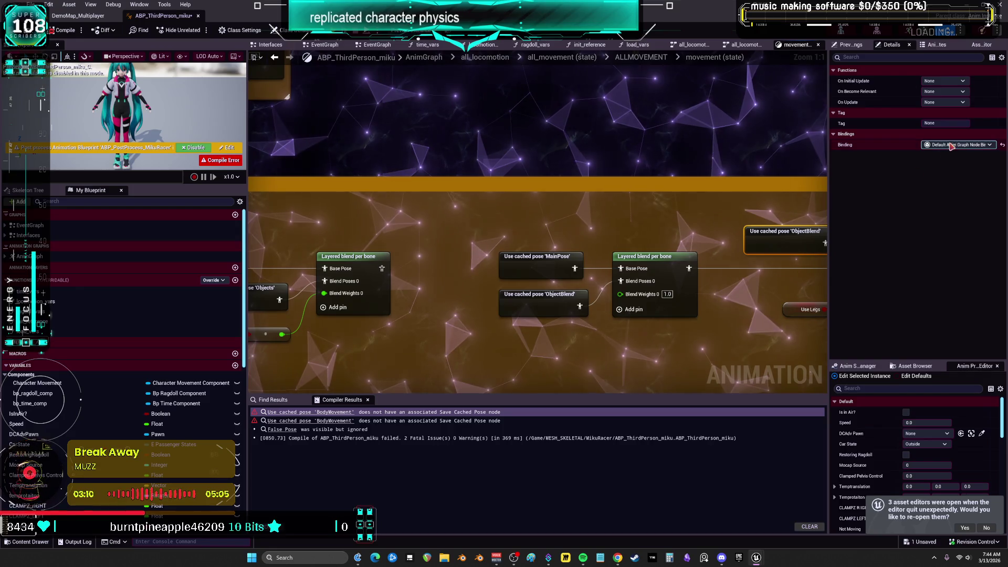
pyautogui.moveTo(269, 261); pyautogui.dragTo(542, 194)
pyautogui.moveTo(458, 199); pyautogui.dragTo(771, 187)
pyautogui.scroll(-2, 456, 214)
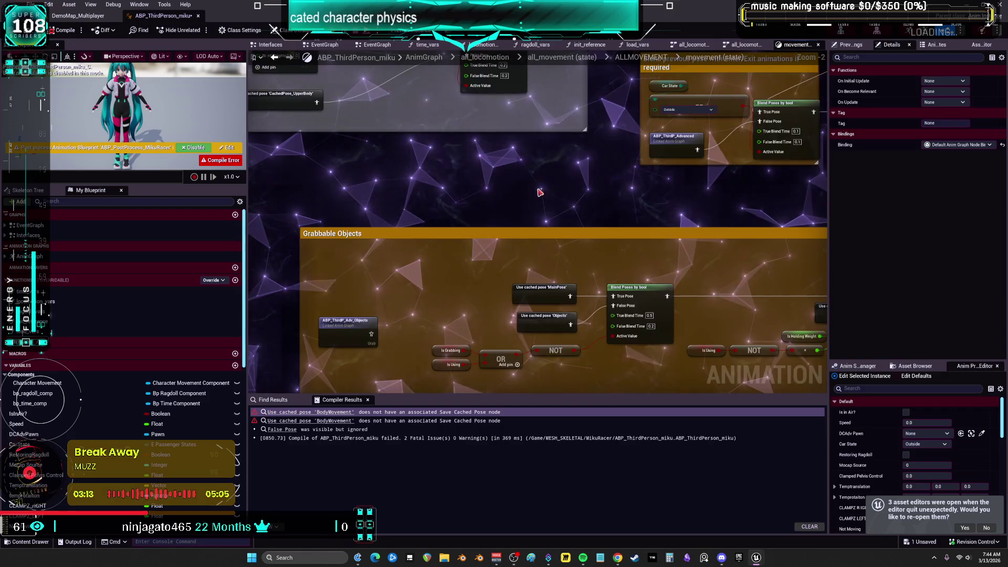
pyautogui.moveTo(484, 250); pyautogui.dragTo(475, 227)
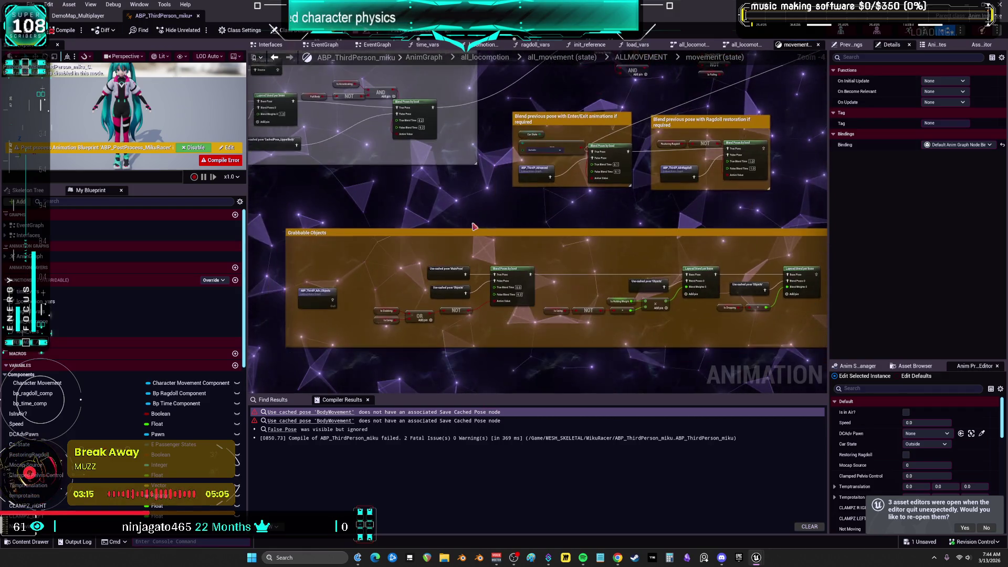
# Undo the node deletion, move and paste until the main AnimGraph is shown again
pyautogui.hotkey('ctrl', 'z')
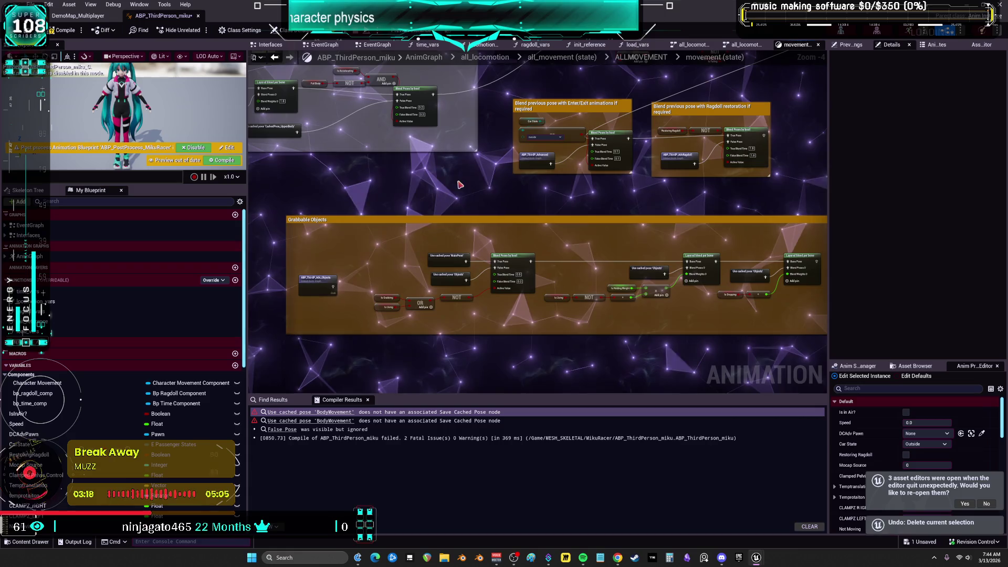
pyautogui.hotkey('ctrl', 'z')
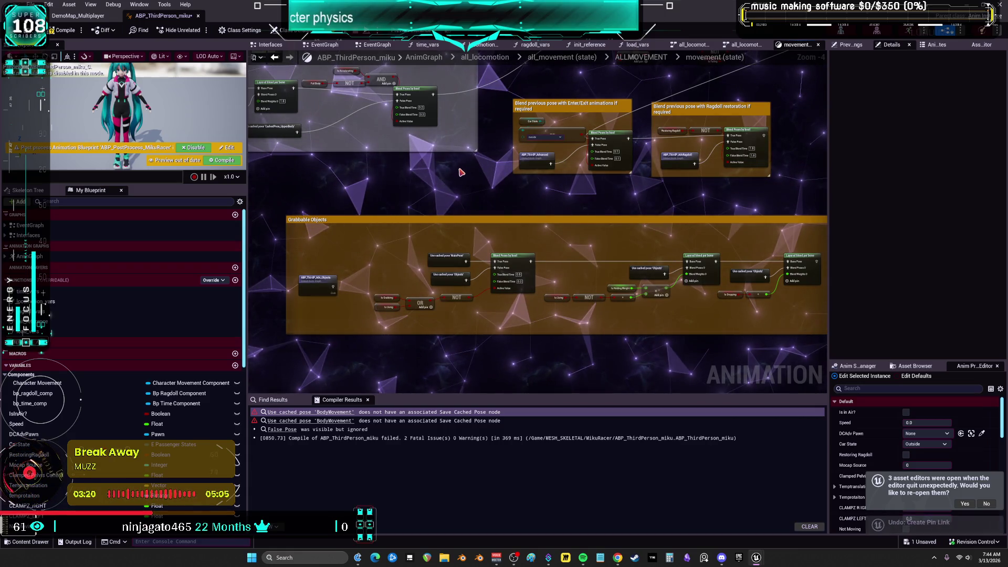
pyautogui.hotkey('ctrl', 'z')
pyautogui.hotkey('ctrl', 'z')
pyautogui.hotkey('ctrl', 'z')
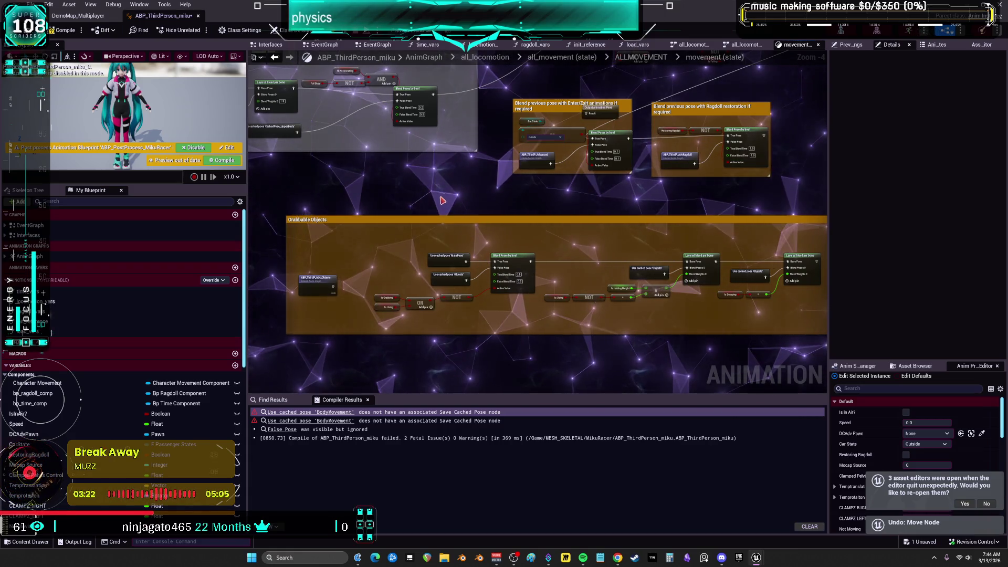
pyautogui.hotkey('ctrl', 'z')
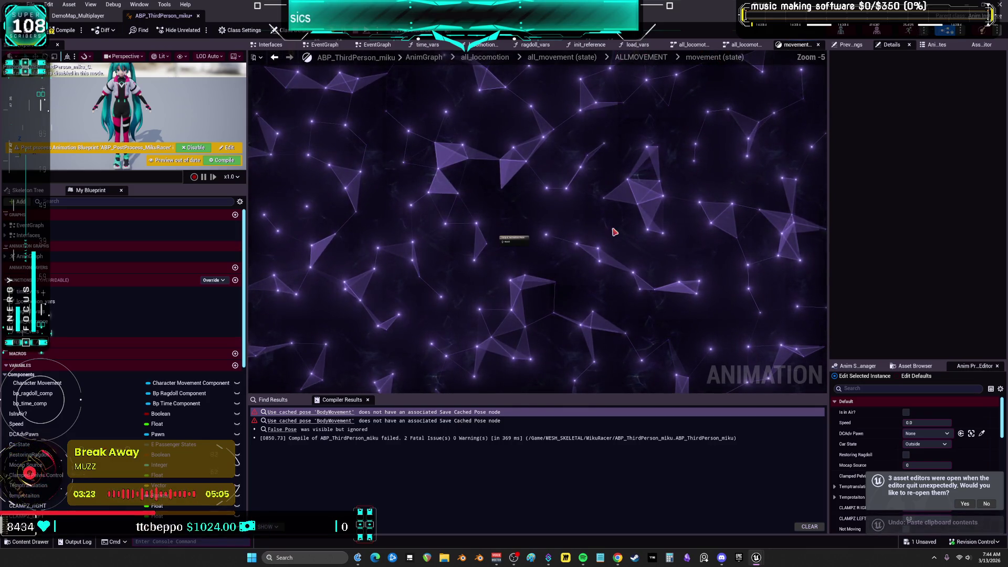
pyautogui.hotkey('ctrl', 'z')
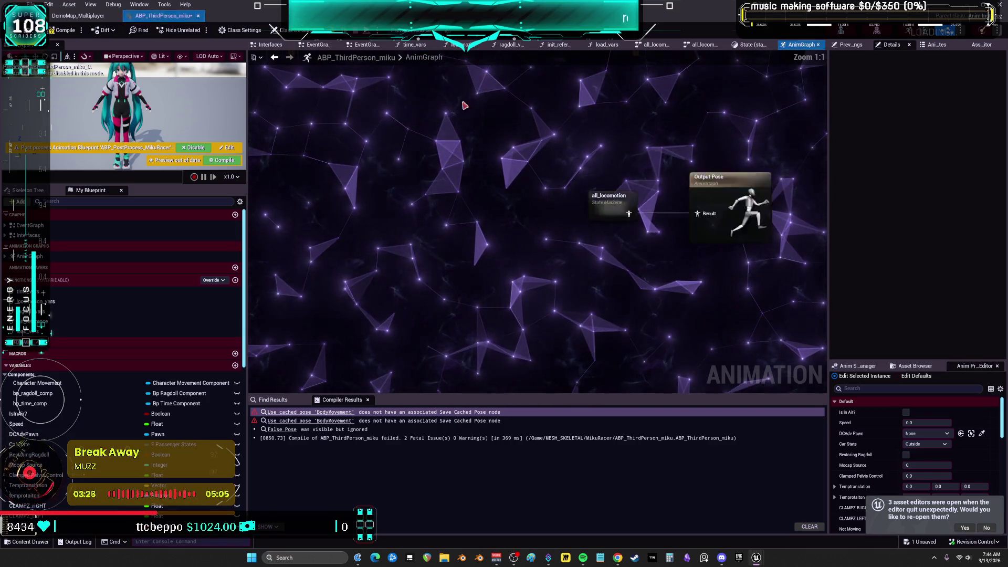
# Reposition the BodyMovement Save Cached Pose node in the main AnimGraph
pyautogui.scroll(-7, 495, 241)
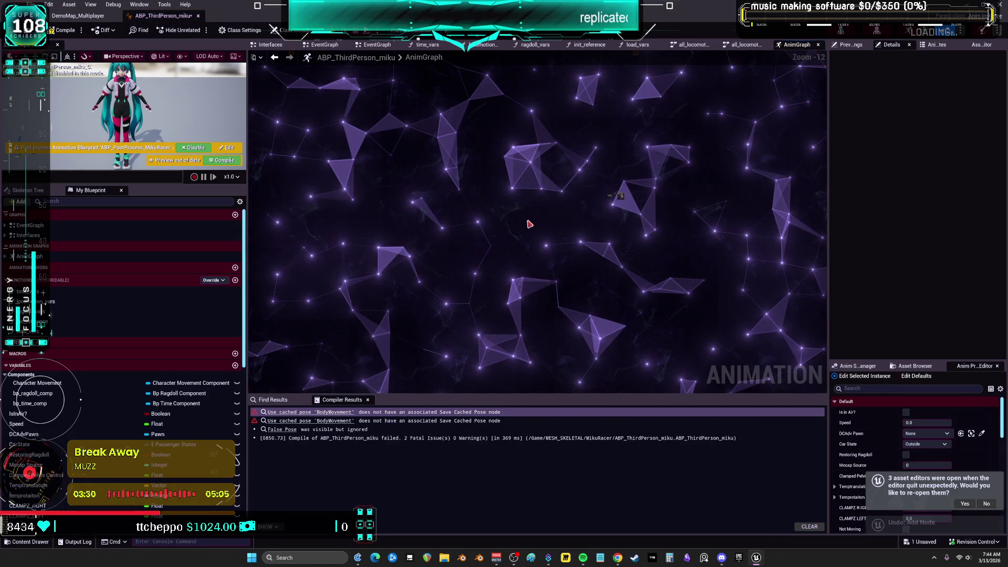
pyautogui.scroll(8, 530, 223)
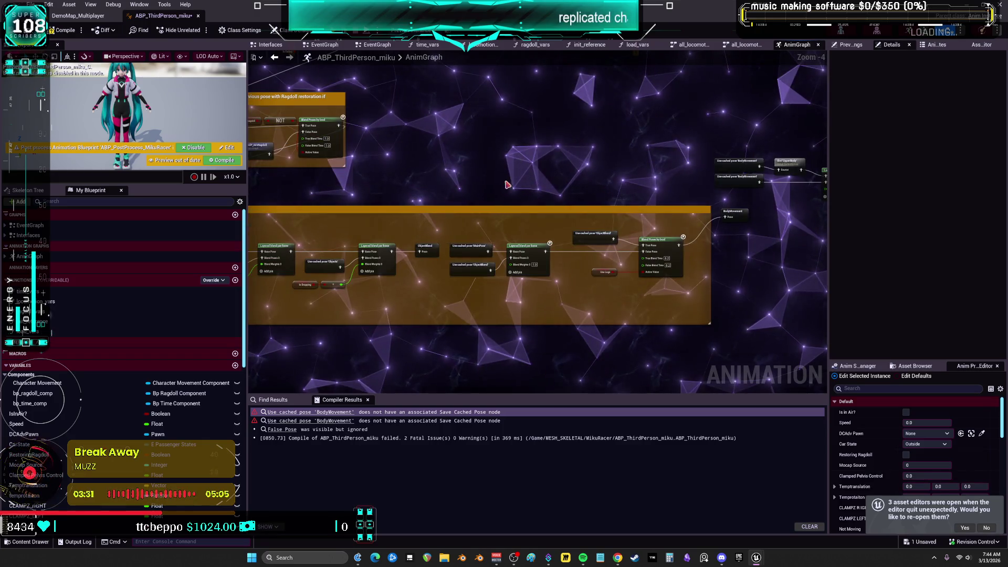
pyautogui.scroll(5, 534, 133)
pyautogui.moveTo(527, 257)
pyautogui.mouseDown()
pyautogui.moveTo(504, 237)
pyautogui.moveTo(498, 274)
pyautogui.mouseUp()
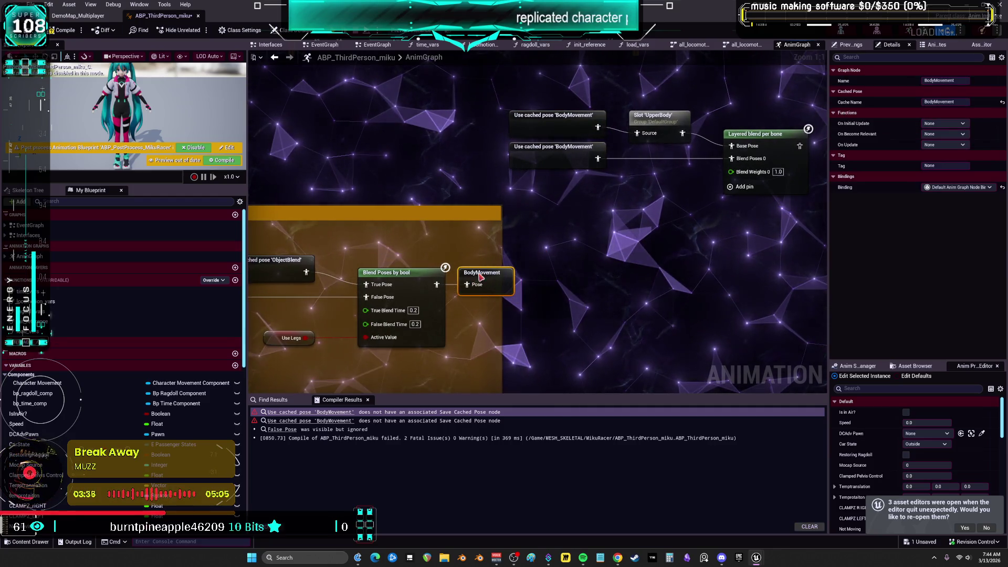
pyautogui.scroll(-2, 504, 236)
pyautogui.moveTo(682, 174); pyautogui.dragTo(542, 148)
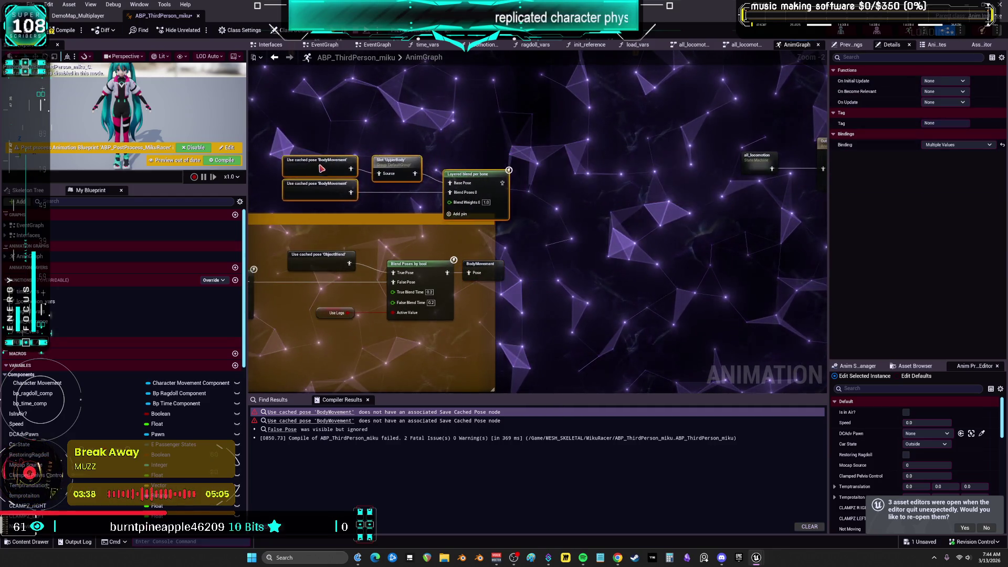
pyautogui.scroll(-7, 573, 224)
pyautogui.scroll(7, 546, 220)
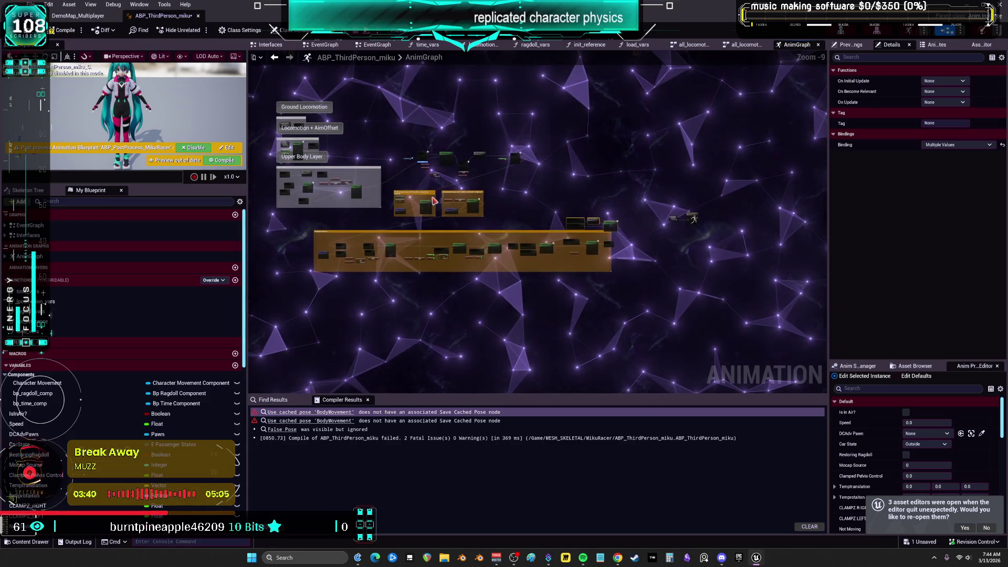
pyautogui.scroll(-7, 544, 221)
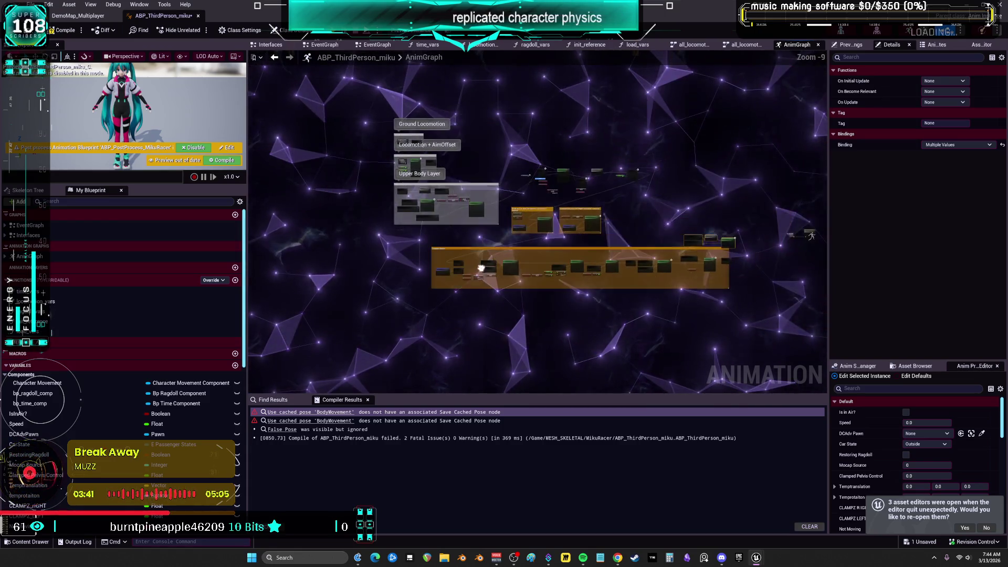
pyautogui.click(734, 313)
# Open the all_locomotion state machine
pyautogui.scroll(8, 733, 313)
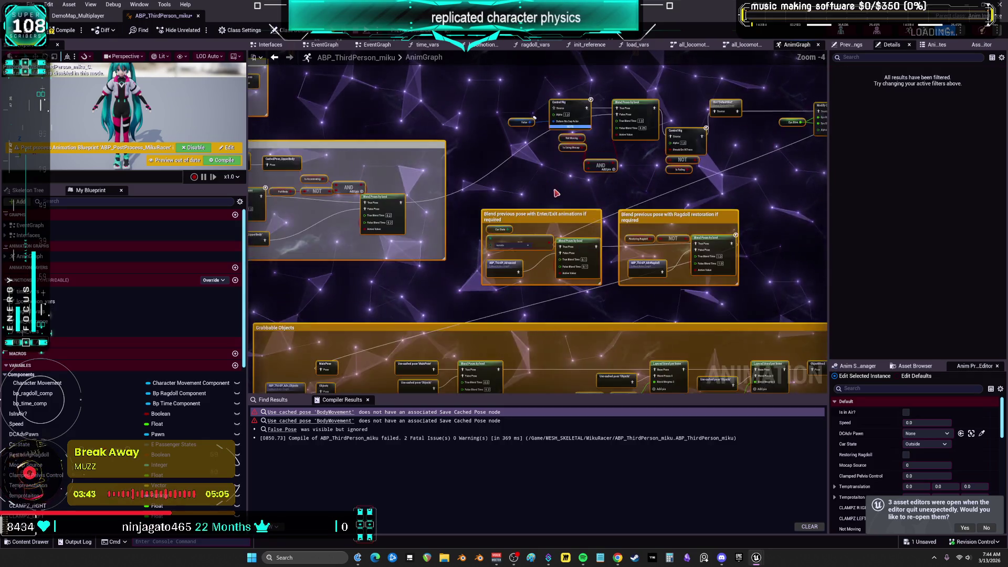
pyautogui.scroll(-3, 460, 208)
pyautogui.scroll(2, 504, 246)
pyautogui.doubleClick(604, 265)
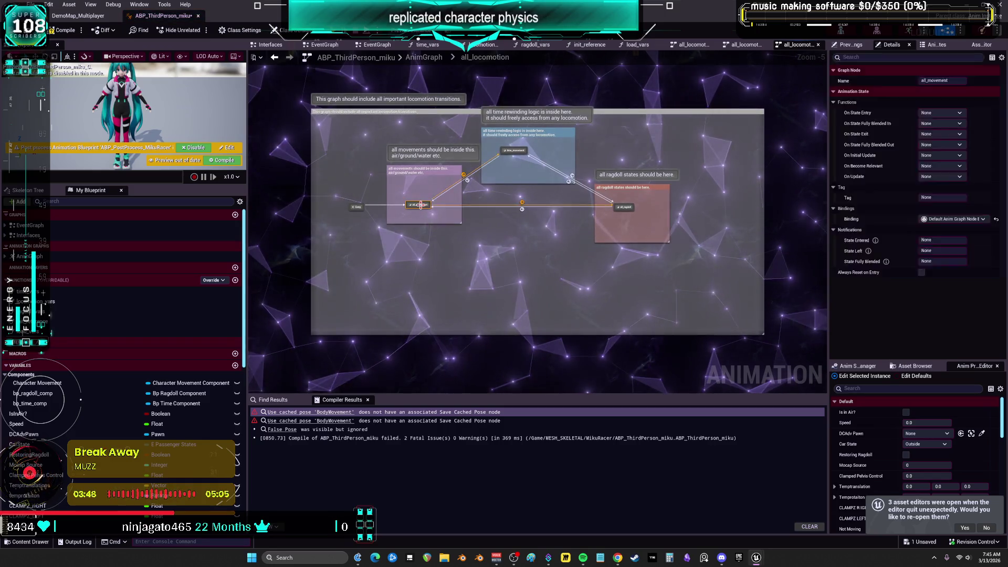
# In all_movement's inner movement state machine, delete the in_air and grounded states and their comment
pyautogui.doubleClick(422, 206)
pyautogui.doubleClick(427, 212)
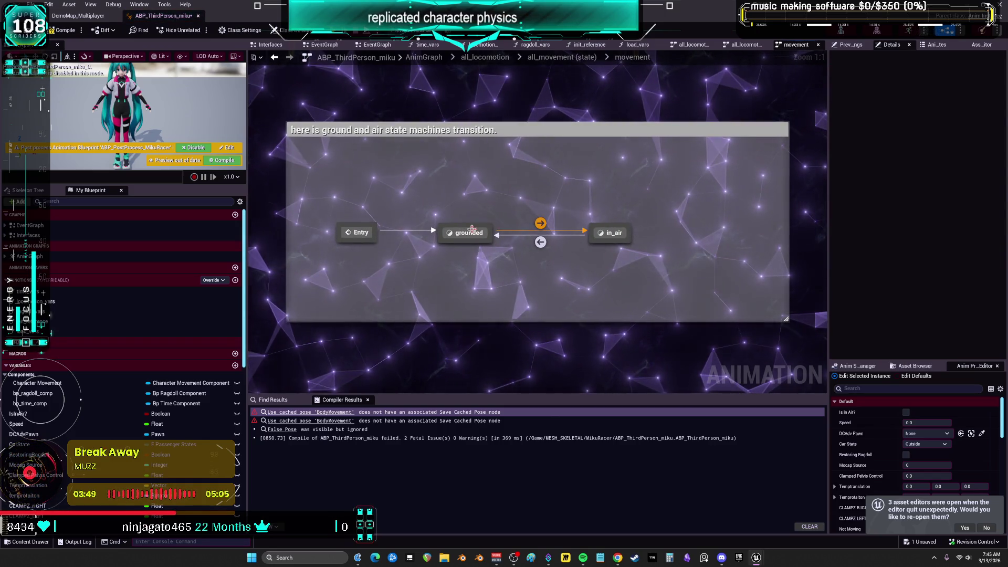
pyautogui.moveTo(657, 192); pyautogui.dragTo(461, 252)
pyautogui.press('Delete')
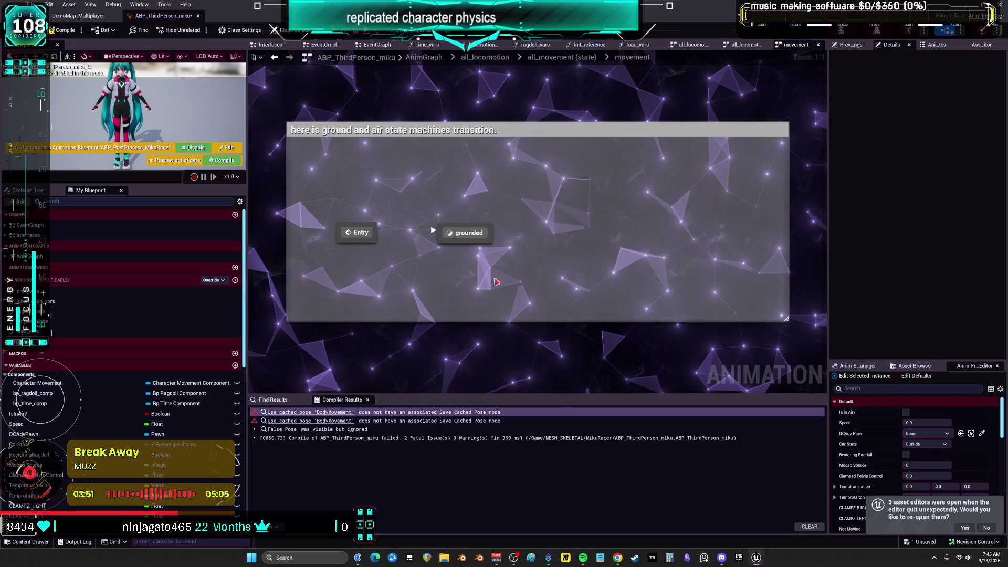
pyautogui.click(465, 234)
pyautogui.doubleClick(465, 233)
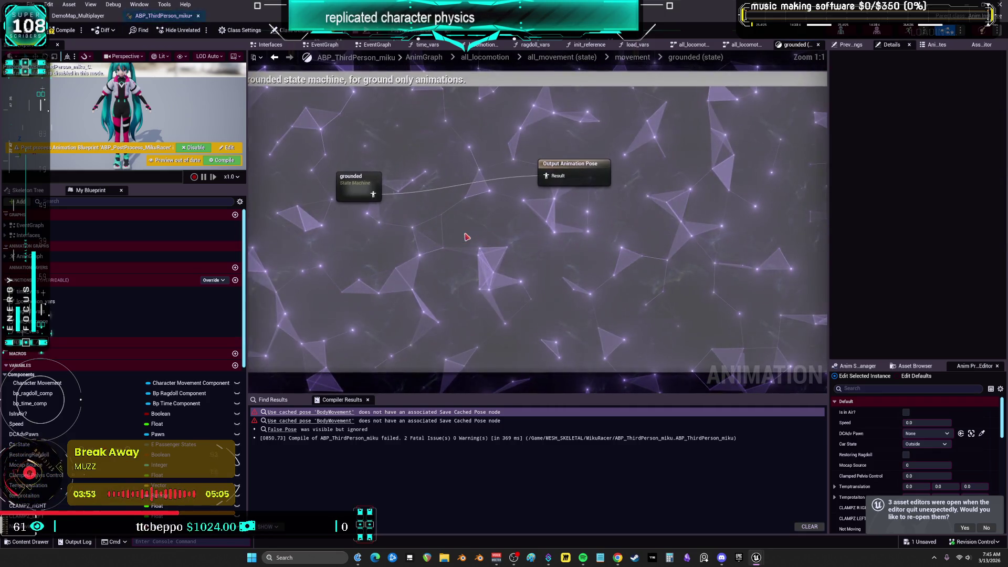
pyautogui.click(273, 60)
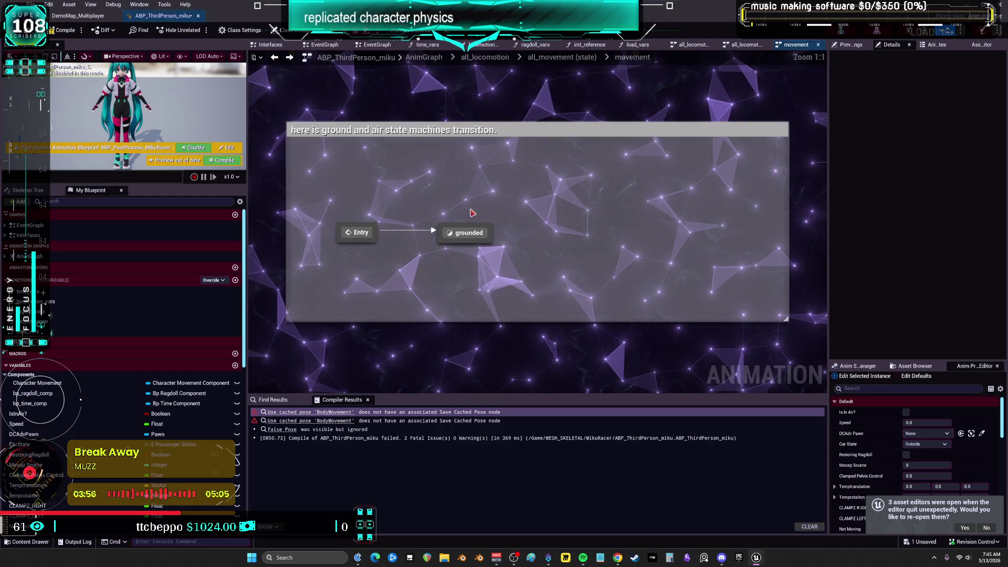
pyautogui.click(465, 234)
pyautogui.moveTo(520, 351)
pyautogui.mouseDown()
pyautogui.moveTo(491, 181)
pyautogui.moveTo(408, 206)
pyautogui.mouseUp()
pyautogui.press('Delete')
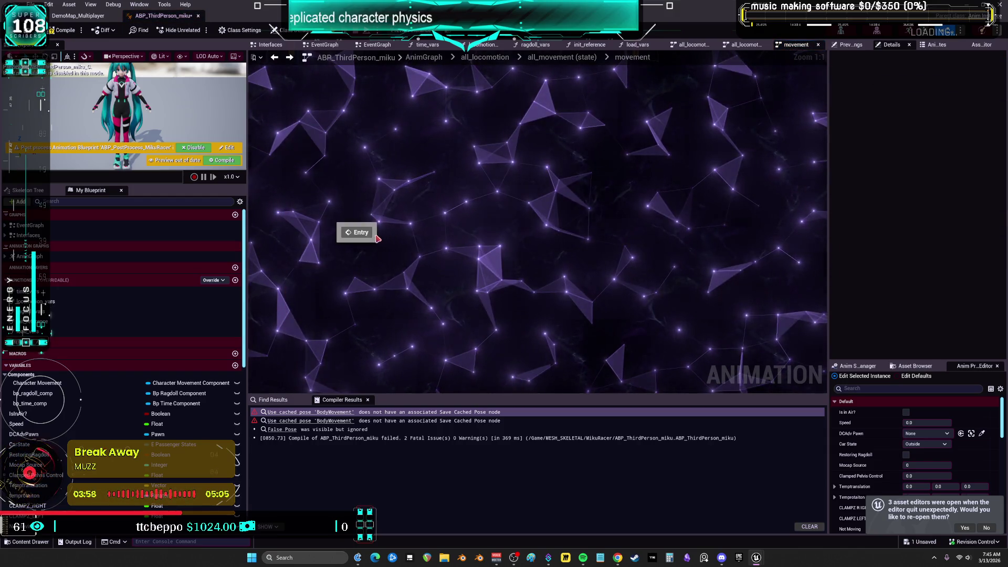
# Add a new State and paste the copied blend nodes into its graph
pyautogui.rightClick(445, 216)
pyautogui.click(472, 242)
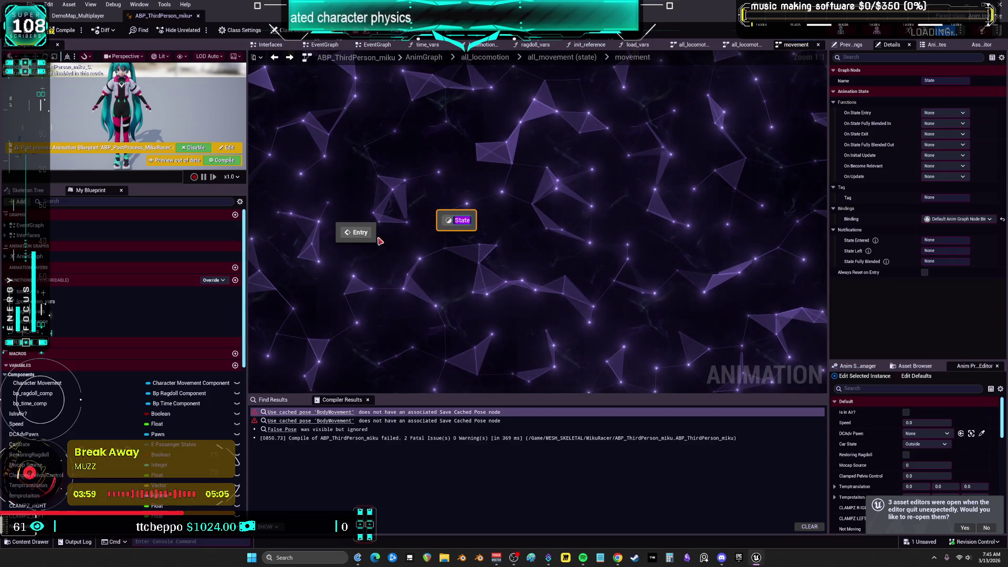
pyautogui.doubleClick(458, 219)
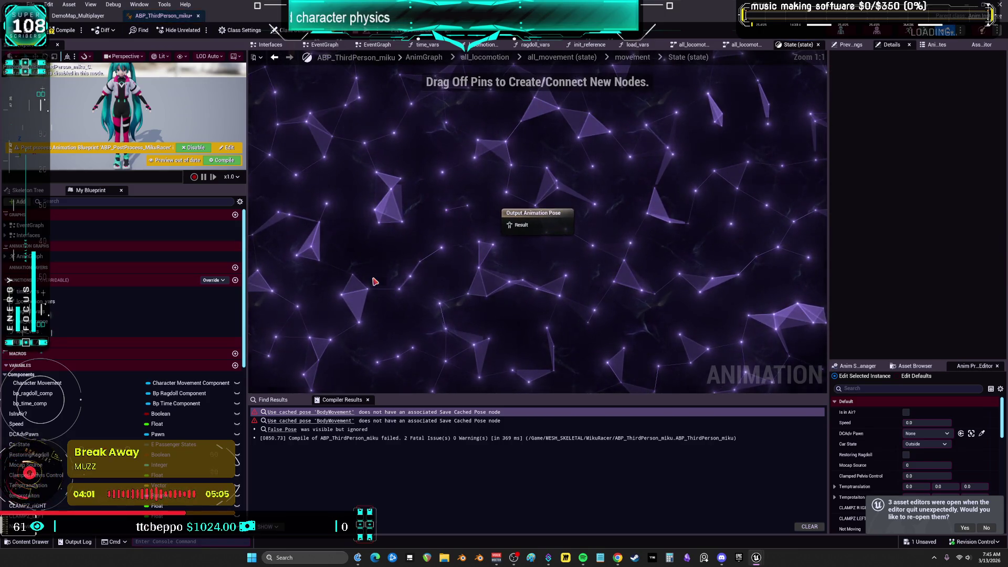
pyautogui.hotkey('ctrl', 'v')
# Move Output Animation Pose beside the pasted nodes and connect the layered blend to it
pyautogui.moveTo(534, 224); pyautogui.dragTo(637, 207)
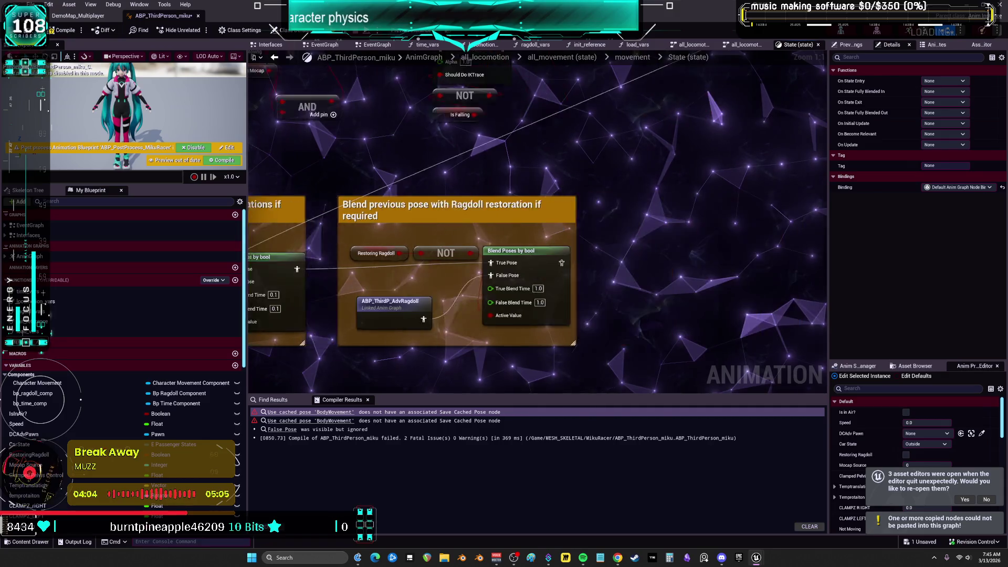
pyautogui.scroll(-2, 547, 157)
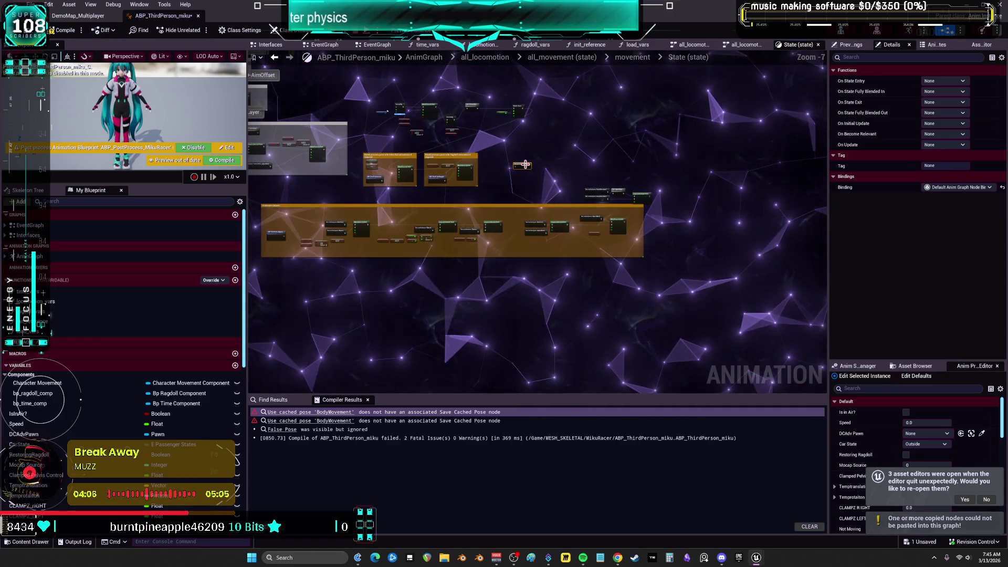
pyautogui.scroll(6, 659, 197)
pyautogui.moveTo(657, 194); pyautogui.dragTo(775, 181)
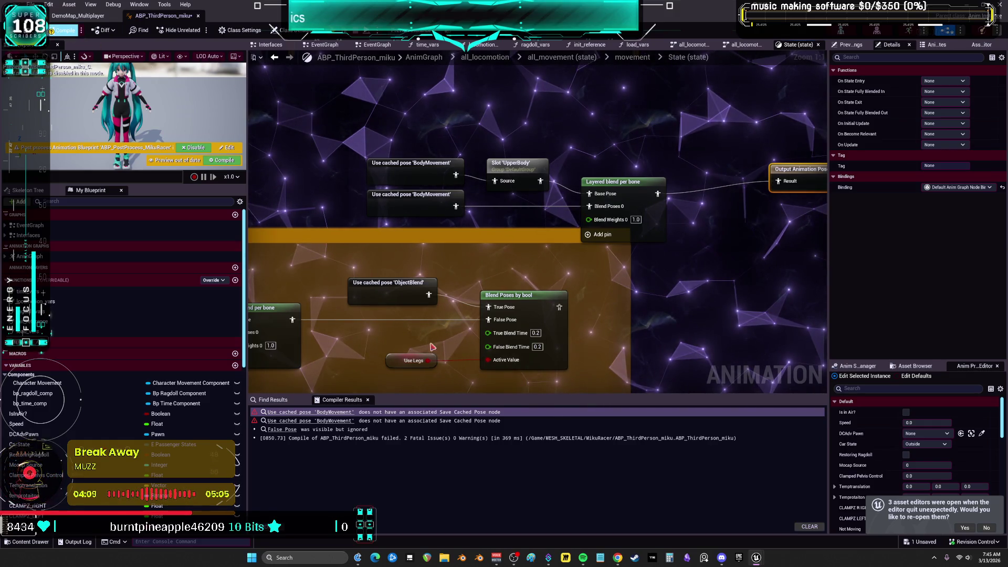
pyautogui.scroll(-4, 419, 179)
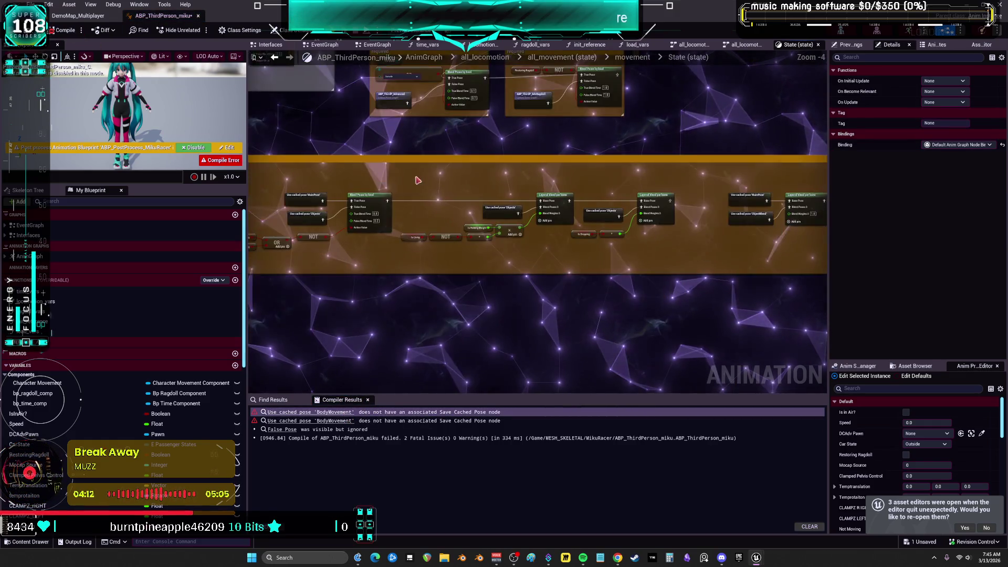
pyautogui.scroll(1, 585, 153)
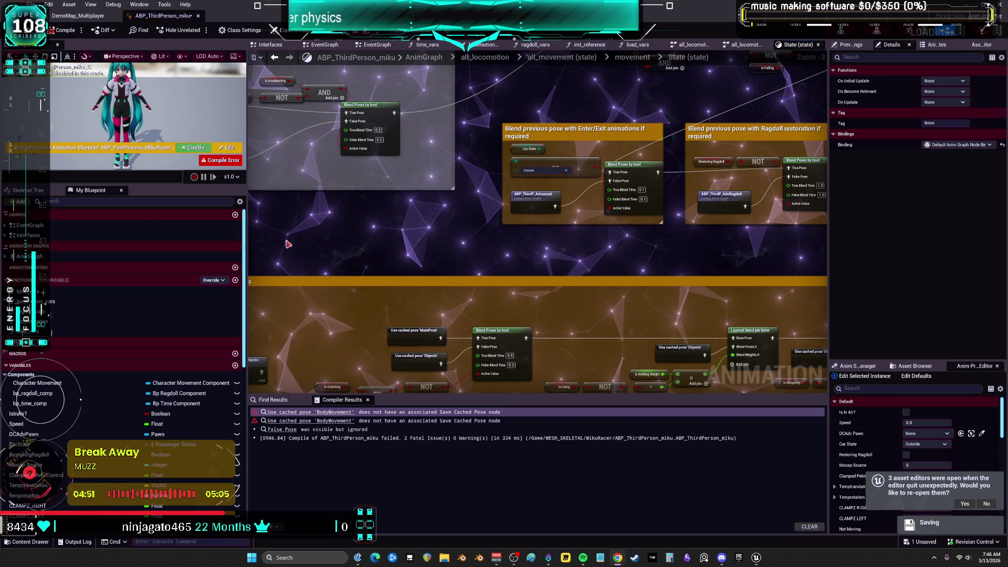
pyautogui.scroll(-2, 487, 262)
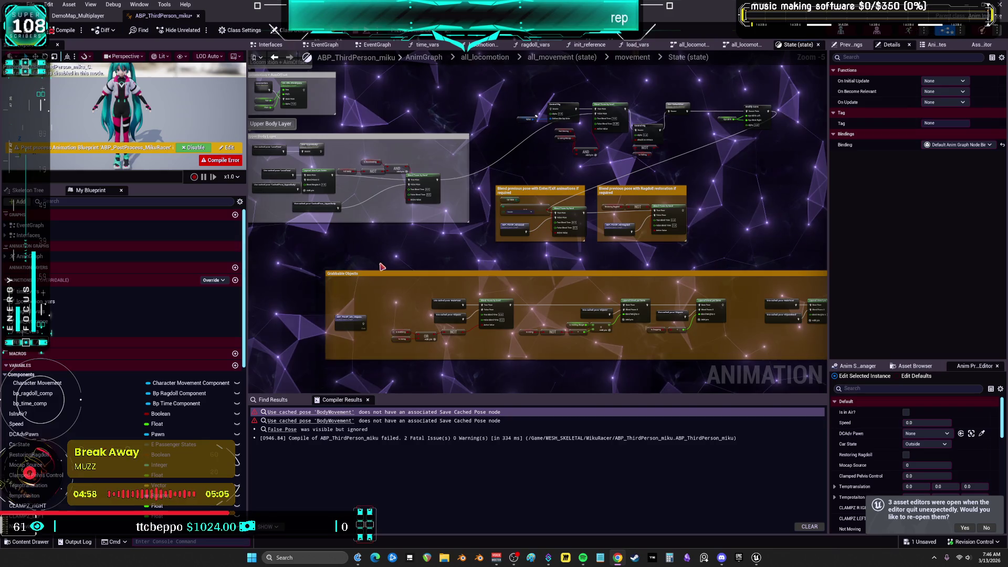
pyautogui.scroll(3, 368, 322)
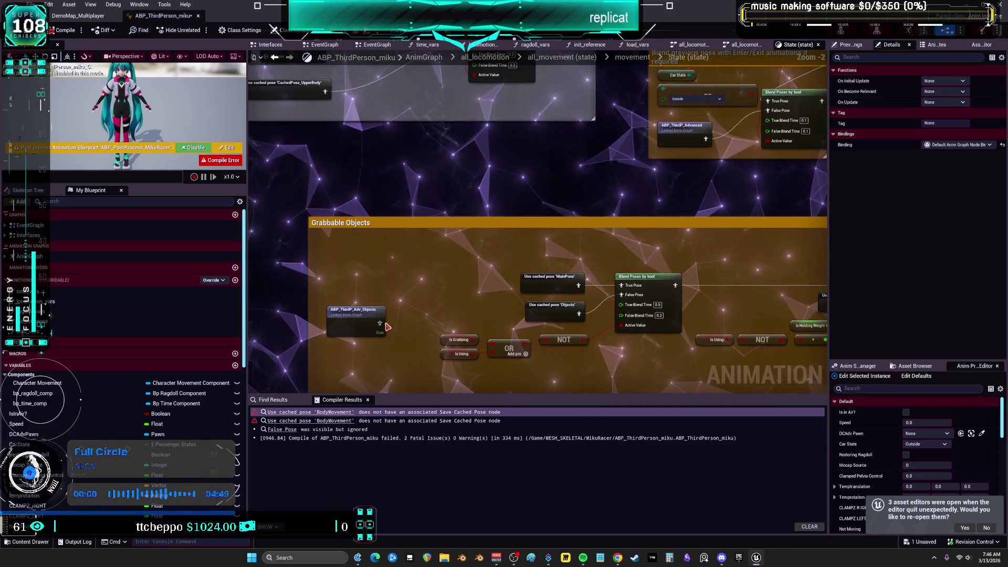
pyautogui.scroll(-3, 524, 279)
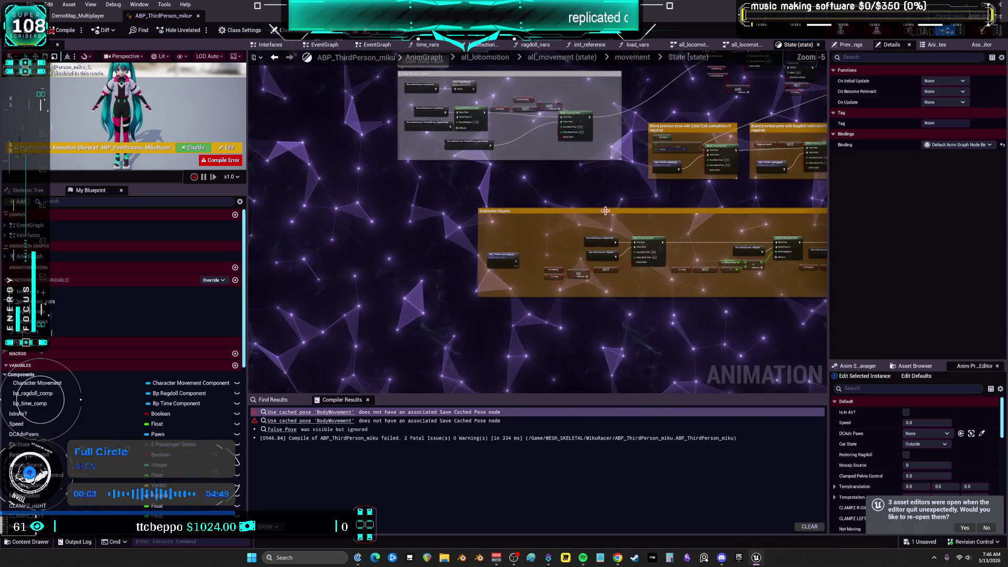
pyautogui.scroll(3, 517, 270)
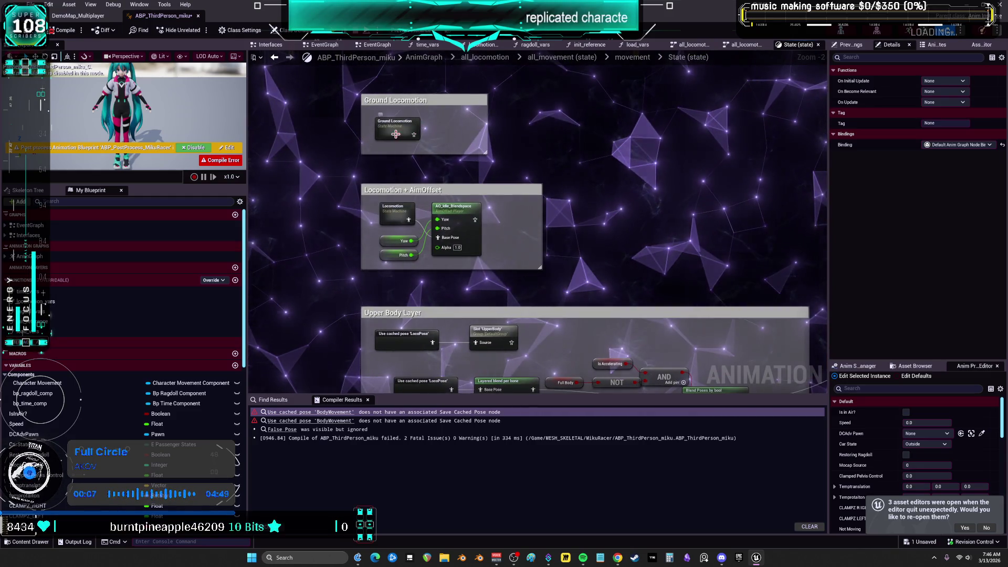
# Undo the pose connection, node move and paste, then return to the AnimGraph
pyautogui.hotkey('ctrl', 'z')
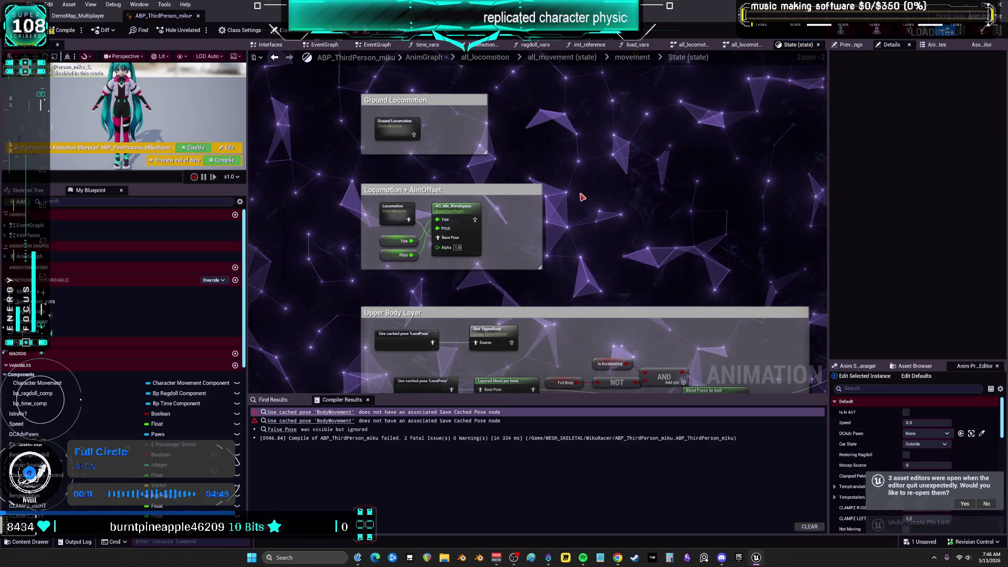
pyautogui.scroll(-2, 557, 211)
pyautogui.scroll(-3, 557, 210)
pyautogui.hotkey('ctrl', 'z')
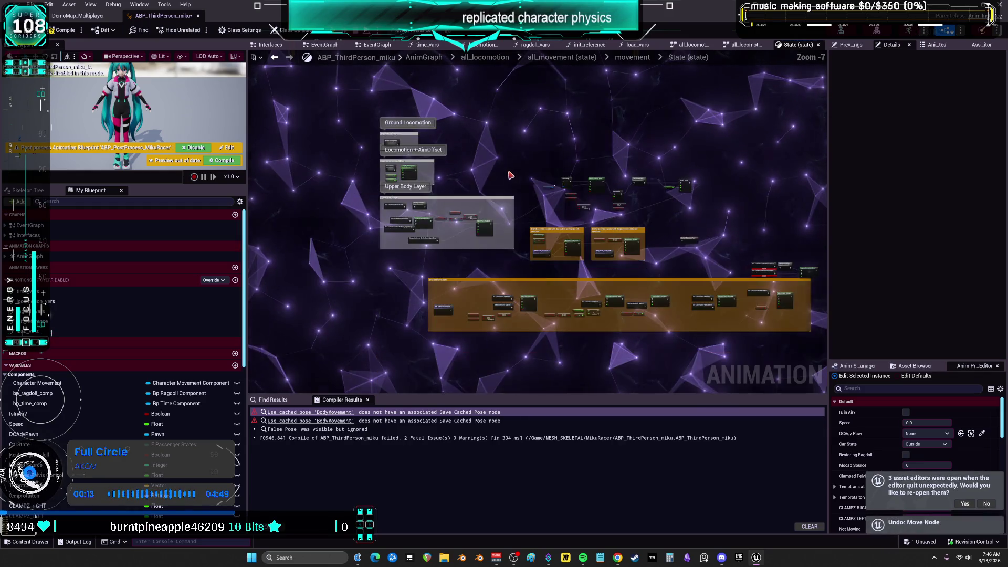
pyautogui.hotkey('ctrl', 'z')
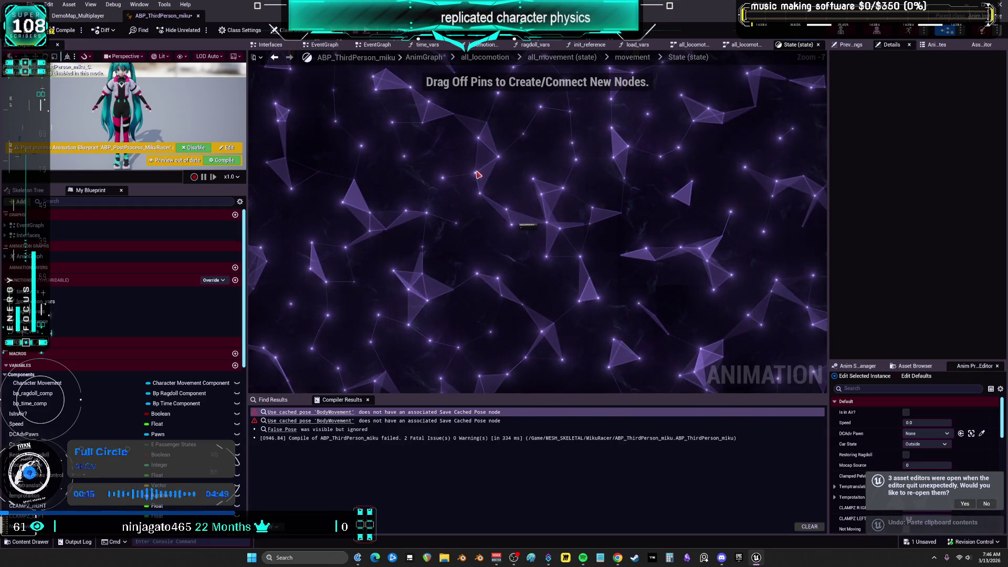
pyautogui.click(424, 57)
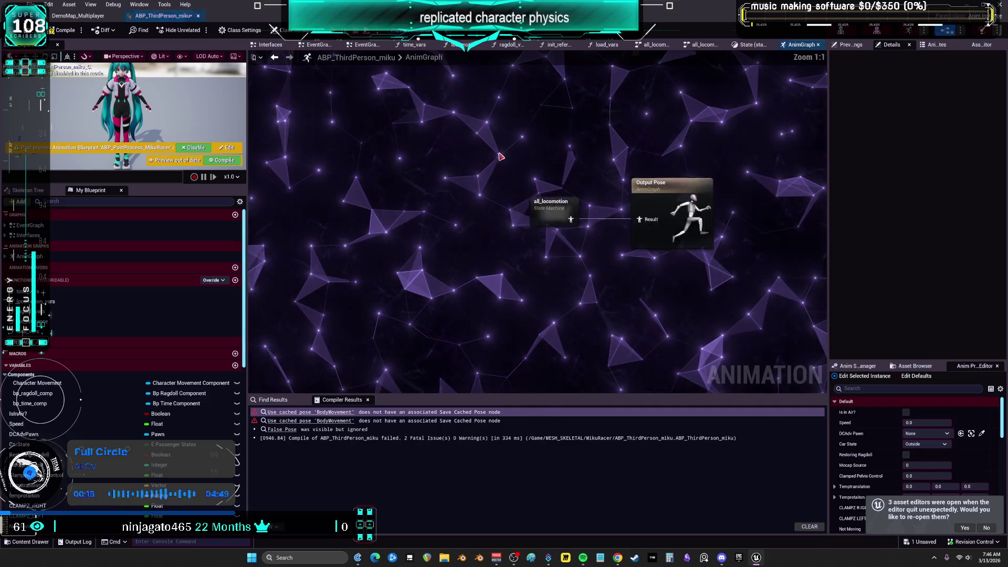
# Undo twice to restore the deleted cached-pose and blend nodes in the AnimGraph
pyautogui.scroll(-4, 503, 160)
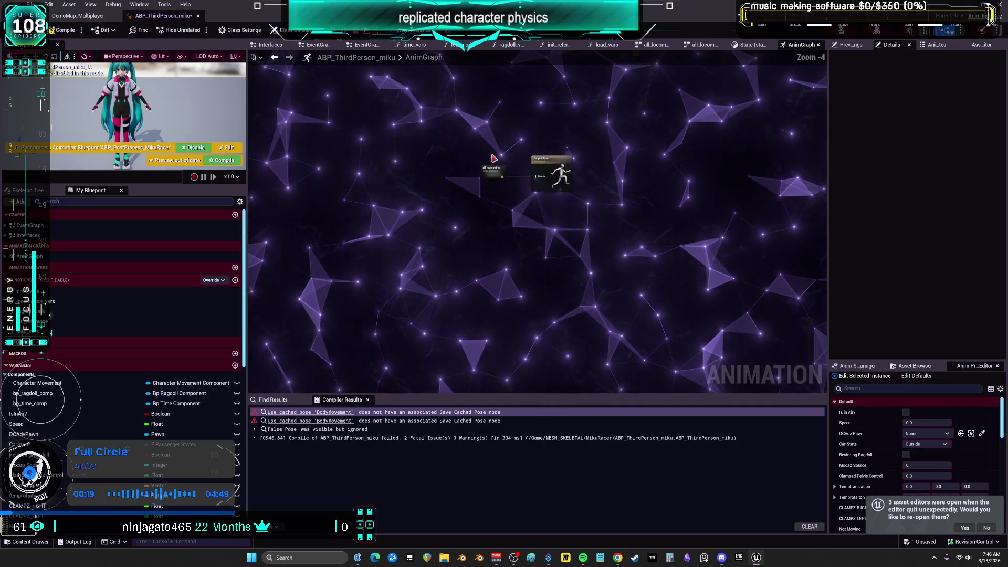
pyautogui.hotkey('ctrl', 'z')
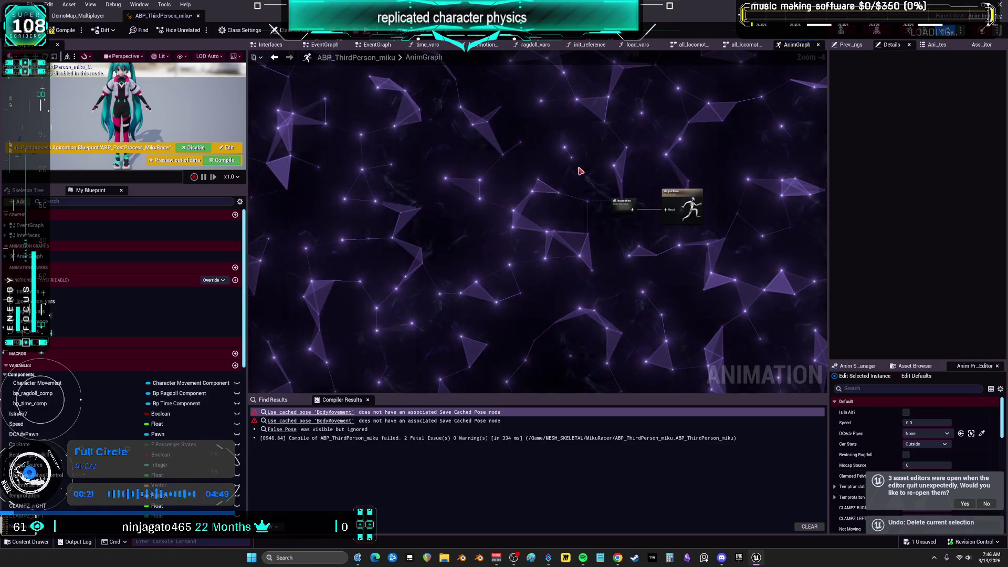
pyautogui.hotkey('ctrl', 'z')
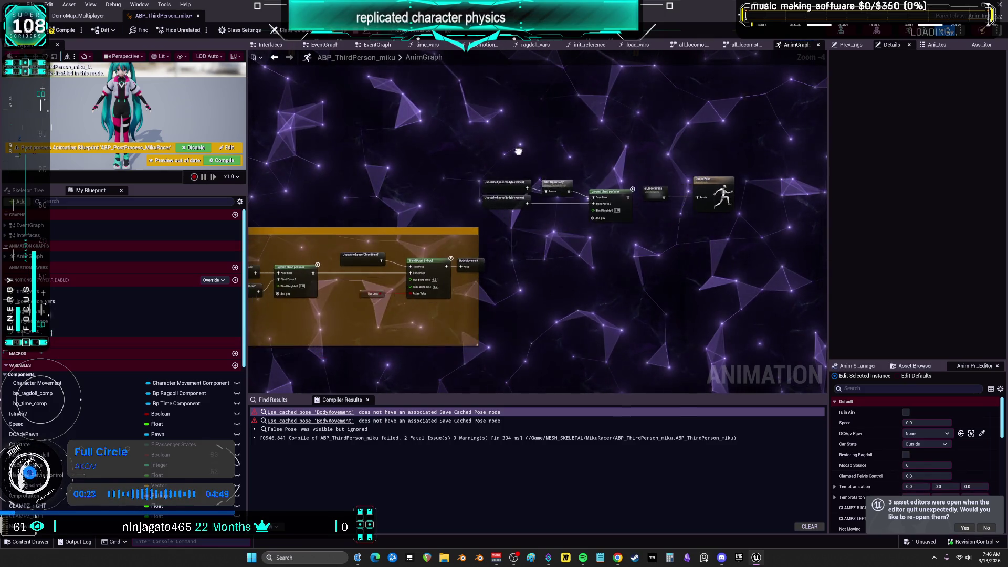
pyautogui.scroll(-5, 614, 240)
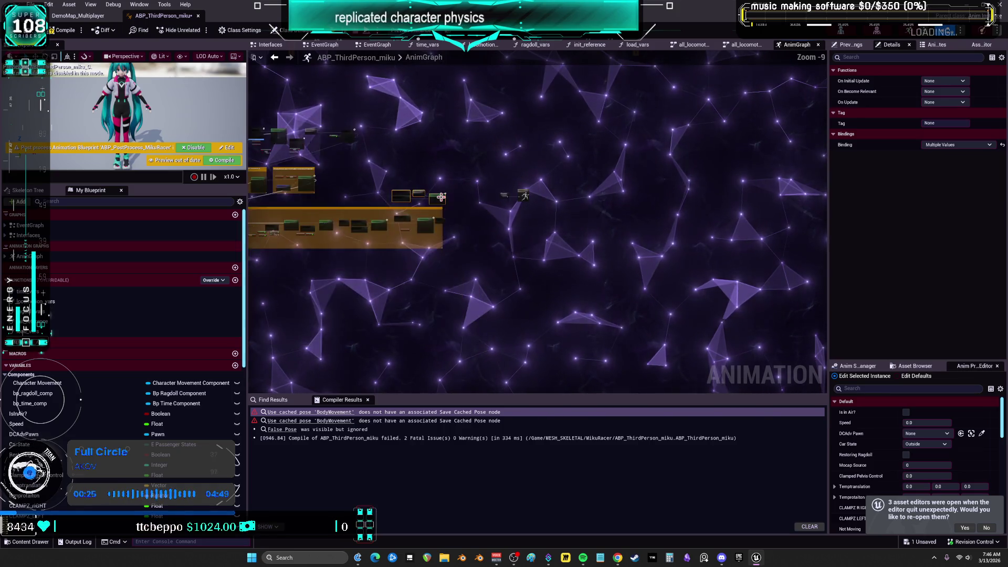
pyautogui.click(715, 172)
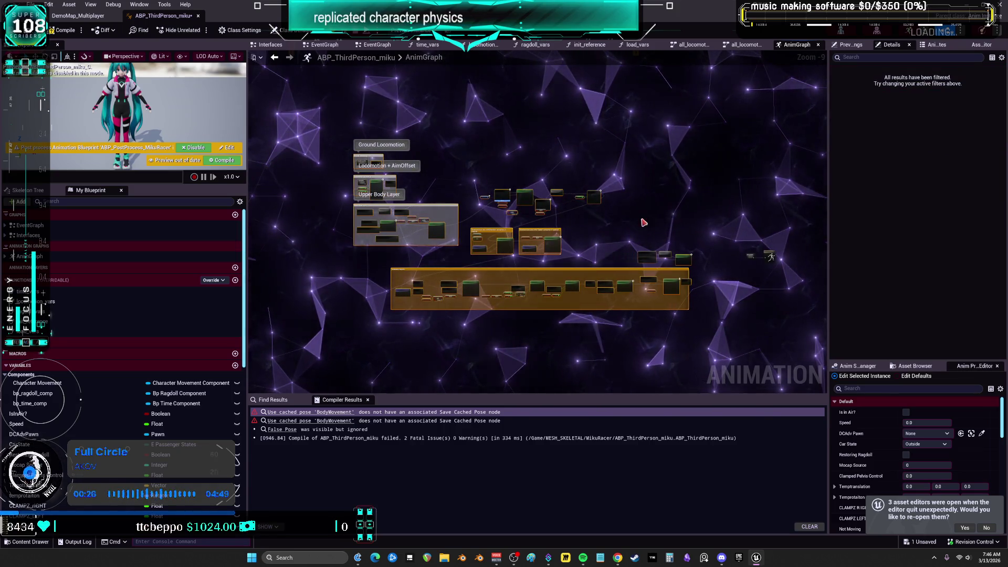
pyautogui.scroll(4, 769, 256)
# Go into all_locomotion > all_movement > movement and delete the grounded and in_air states
pyautogui.doubleClick(791, 246)
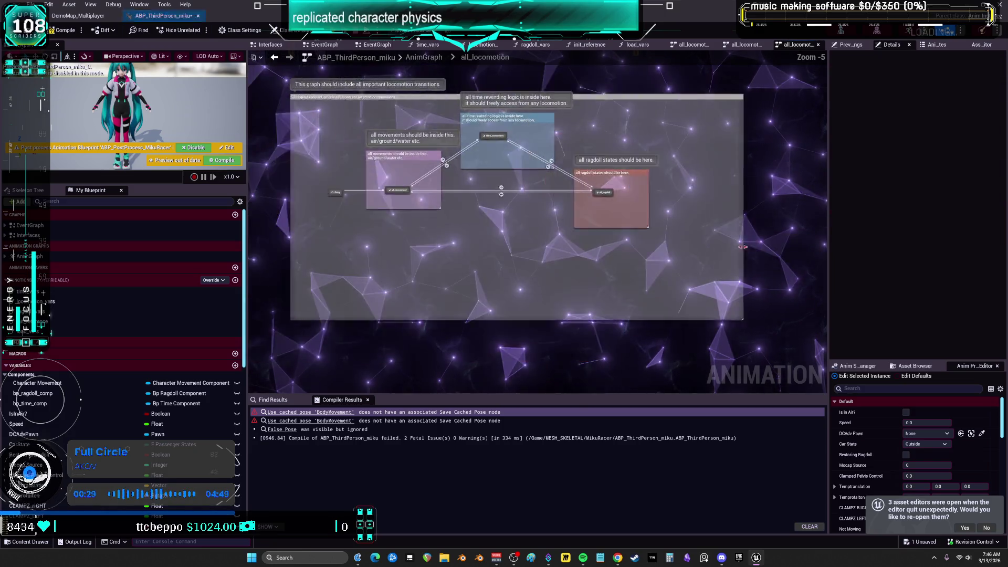
pyautogui.doubleClick(263, 178)
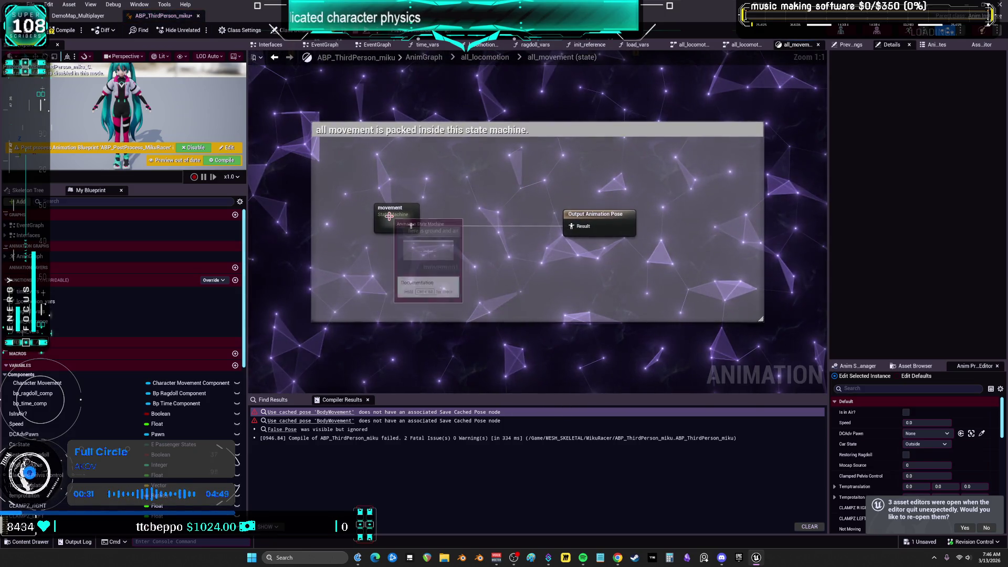
pyautogui.doubleClick(391, 220)
pyautogui.moveTo(652, 225); pyautogui.dragTo(433, 218)
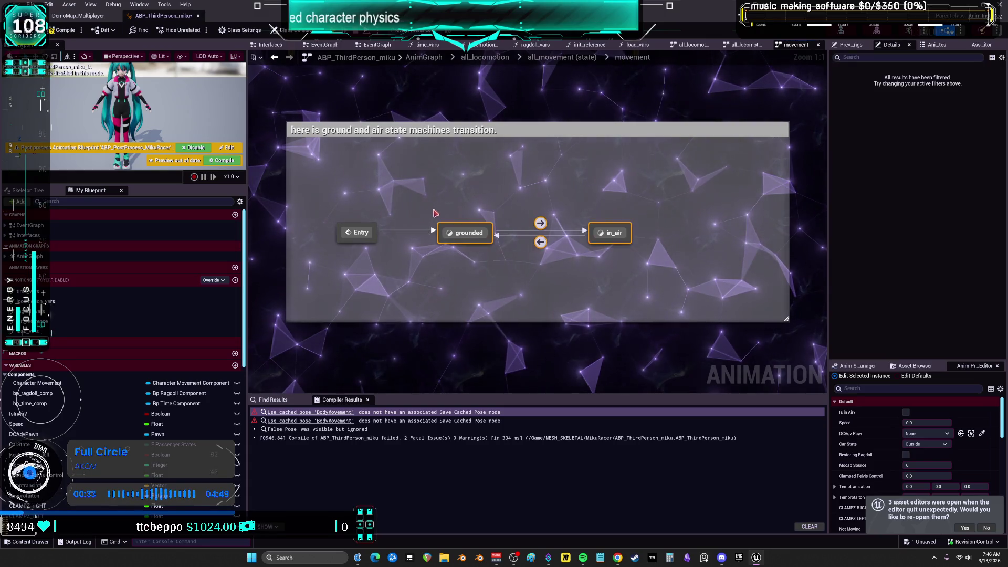
pyautogui.press('Delete')
# Add a new State linked from Entry and paste the copied blend nodes into it
pyautogui.moveTo(376, 233)
pyautogui.mouseDown()
pyautogui.moveTo(462, 227)
pyautogui.moveTo(453, 217)
pyautogui.mouseUp()
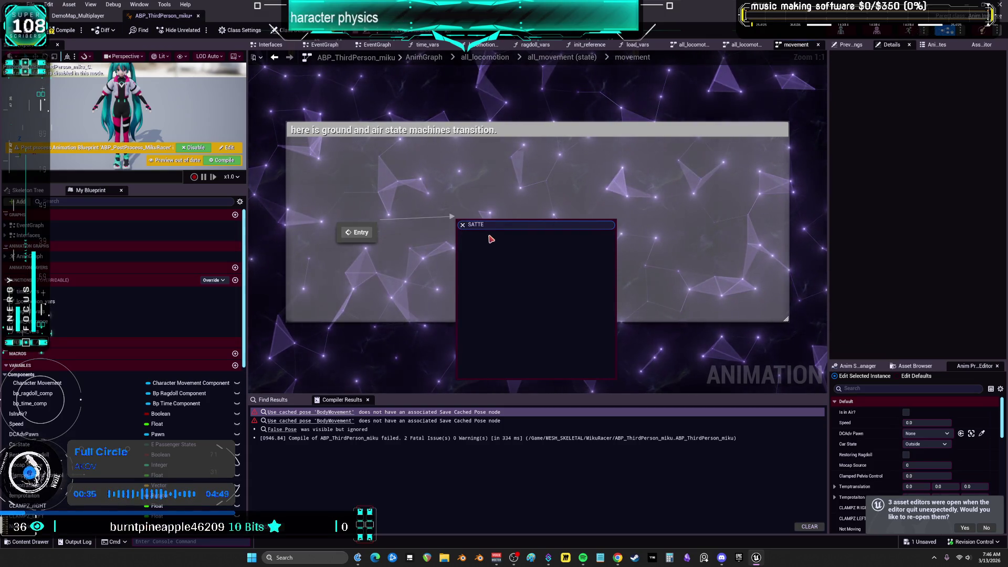
pyautogui.write('STA')
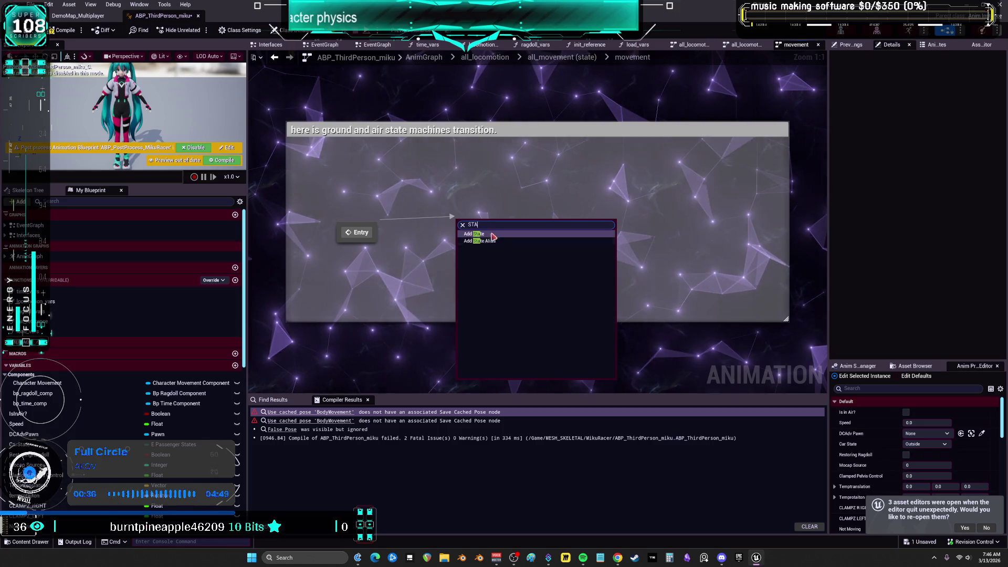
pyautogui.click(491, 234)
pyautogui.doubleClick(472, 226)
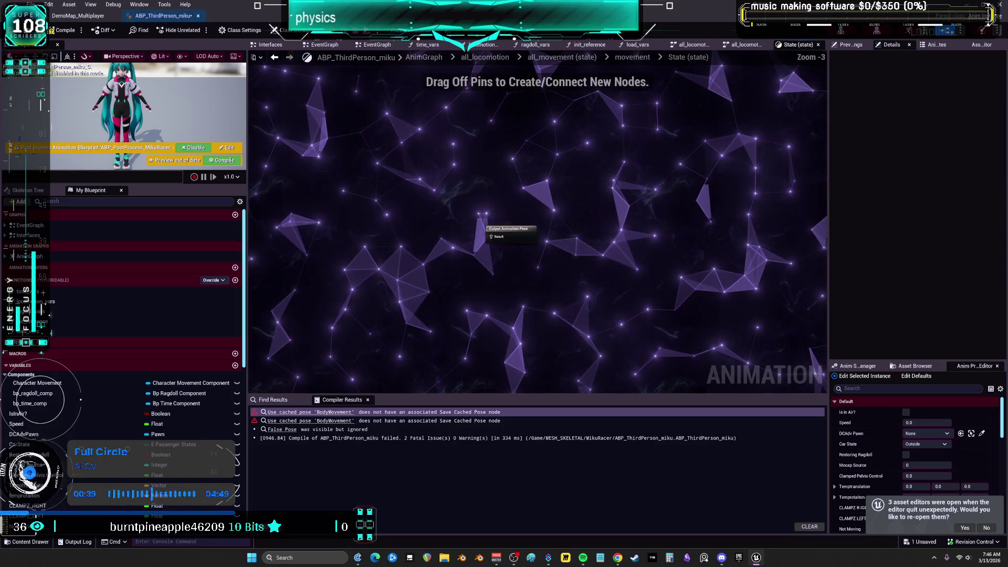
pyautogui.hotkey('ctrl', 'v')
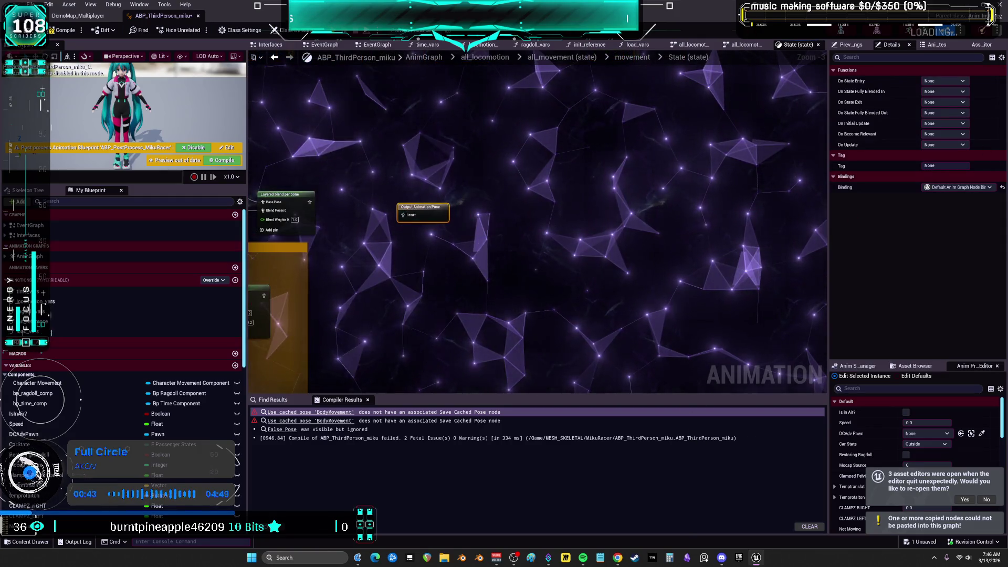
# Check the Output Animation Pose, then go back through all_locomotion to the top-level AnimGraph
pyautogui.moveTo(667, 266); pyautogui.dragTo(410, 154)
pyautogui.click(484, 56)
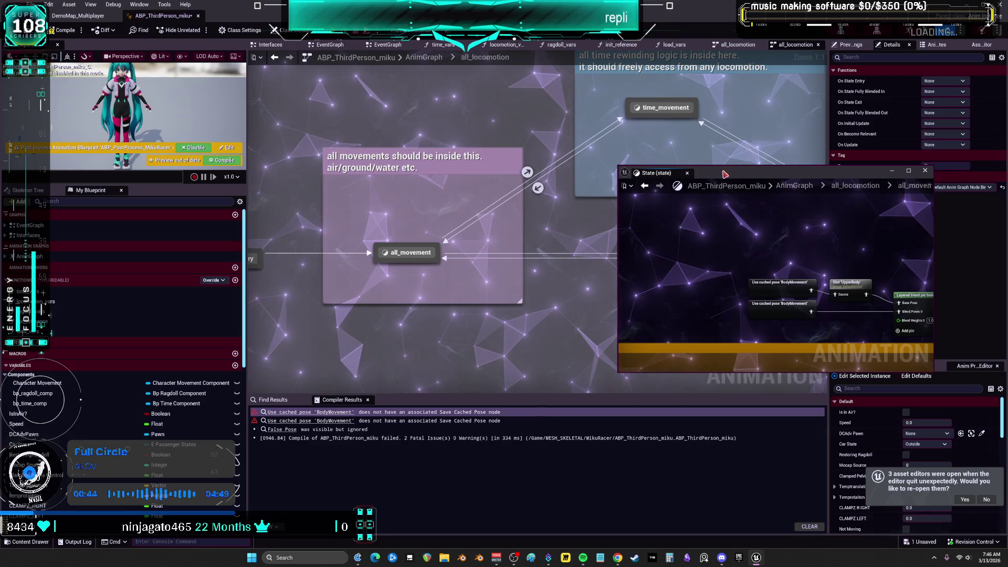
pyautogui.scroll(-2, 622, 235)
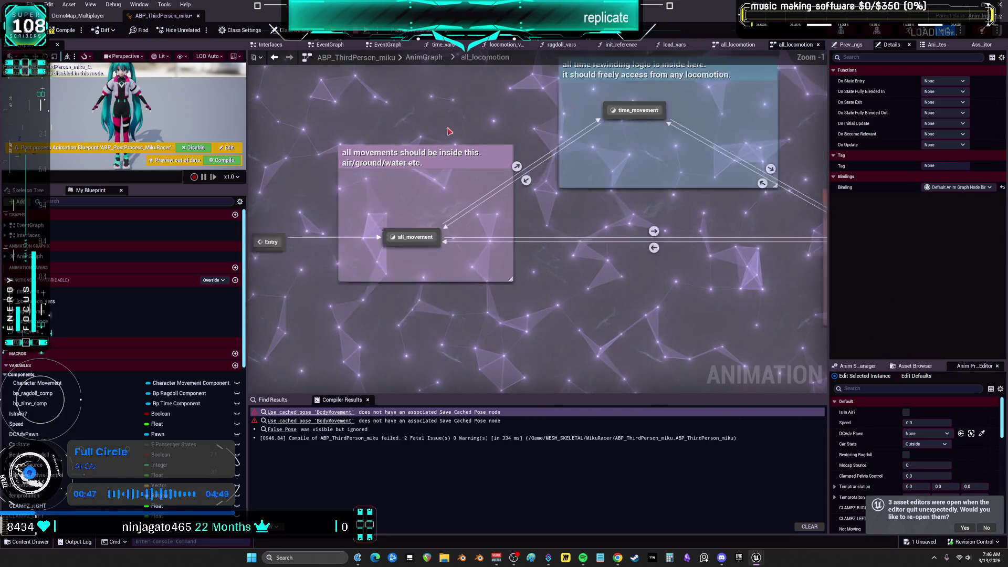
pyautogui.click(424, 57)
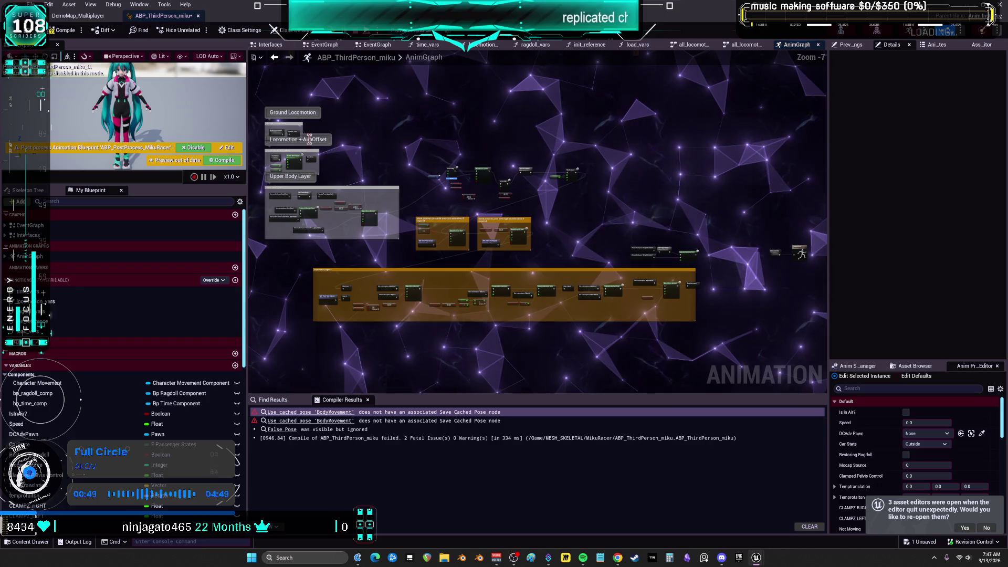
# Recompile ABP_ThirdPerson_miku and inspect the Ground_Loco cached pose node
pyautogui.scroll(4, 463, 183)
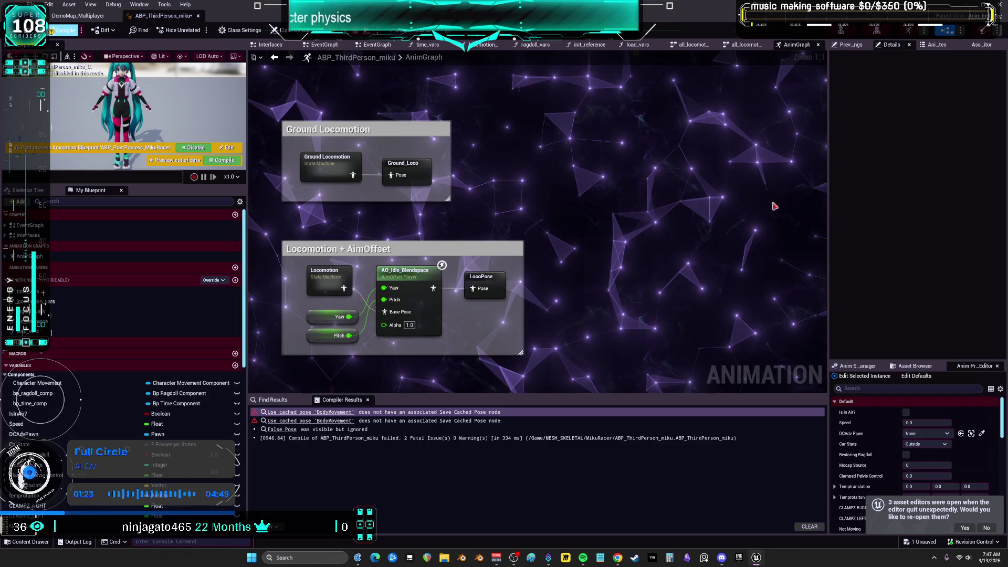
pyautogui.click(63, 30)
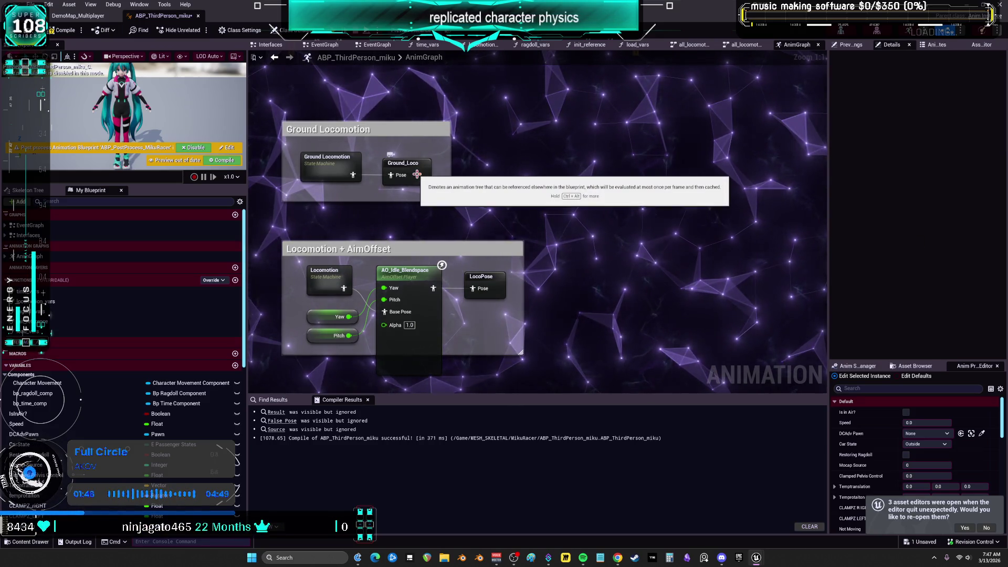
pyautogui.click(419, 177)
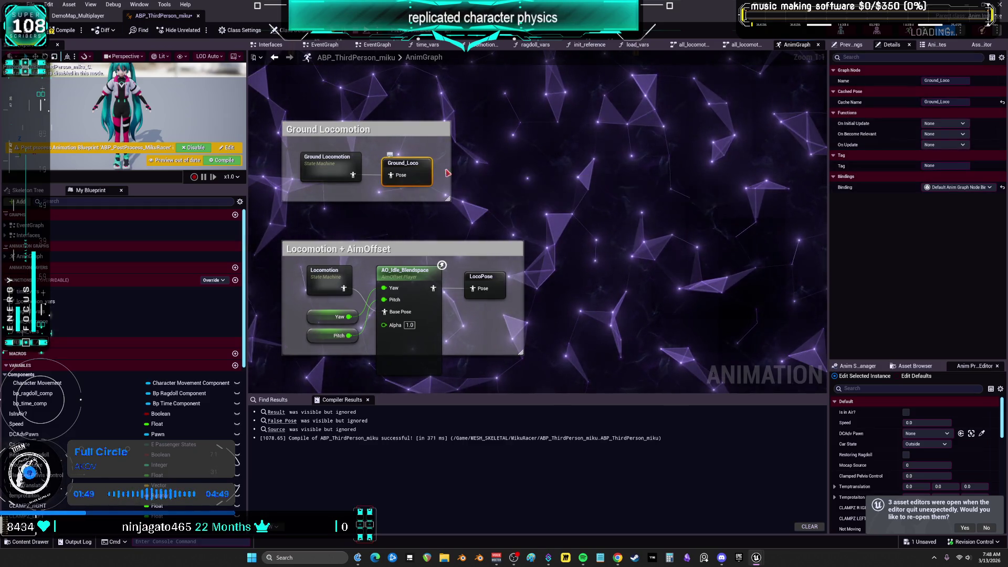
# Pan and zoom around the graph to view the Ground Locomotion and Locomotion + AimOffset groups
pyautogui.moveTo(534, 167); pyautogui.dragTo(627, 163)
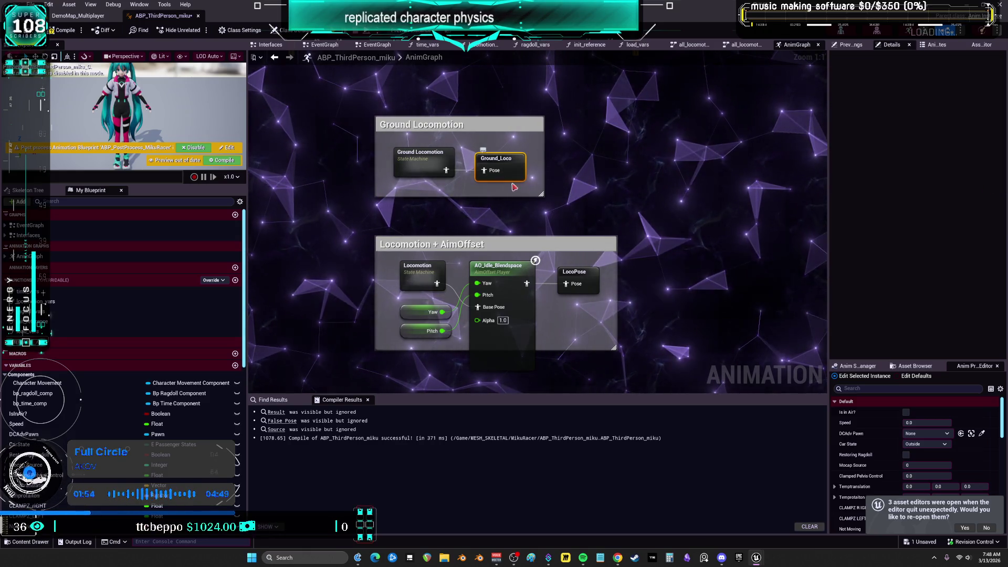
pyautogui.scroll(-5, 549, 264)
pyautogui.moveTo(494, 201); pyautogui.dragTo(428, 178)
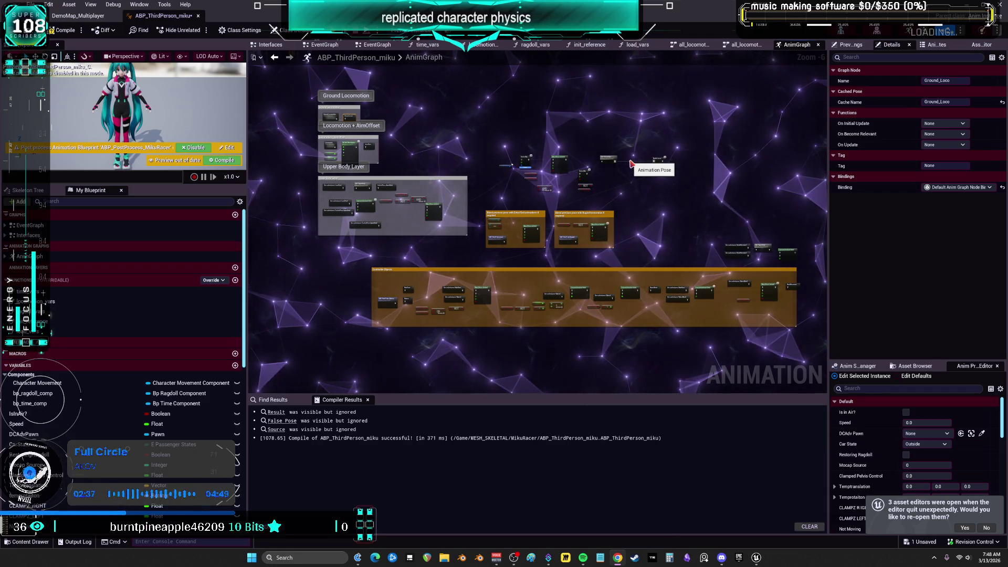
pyautogui.scroll(2, 538, 175)
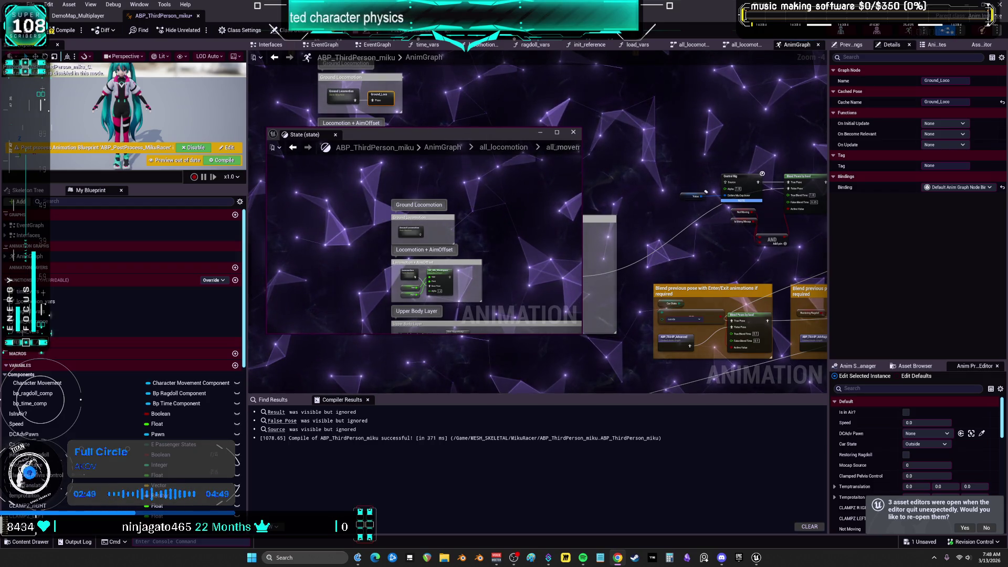
# Dock the floating State graph as an editor tab, then reopen all_locomotion from the AnimGraph
pyautogui.moveTo(304, 136)
pyautogui.mouseDown()
pyautogui.moveTo(341, 215)
pyautogui.moveTo(368, 46)
pyautogui.mouseUp()
pyautogui.click(377, 44)
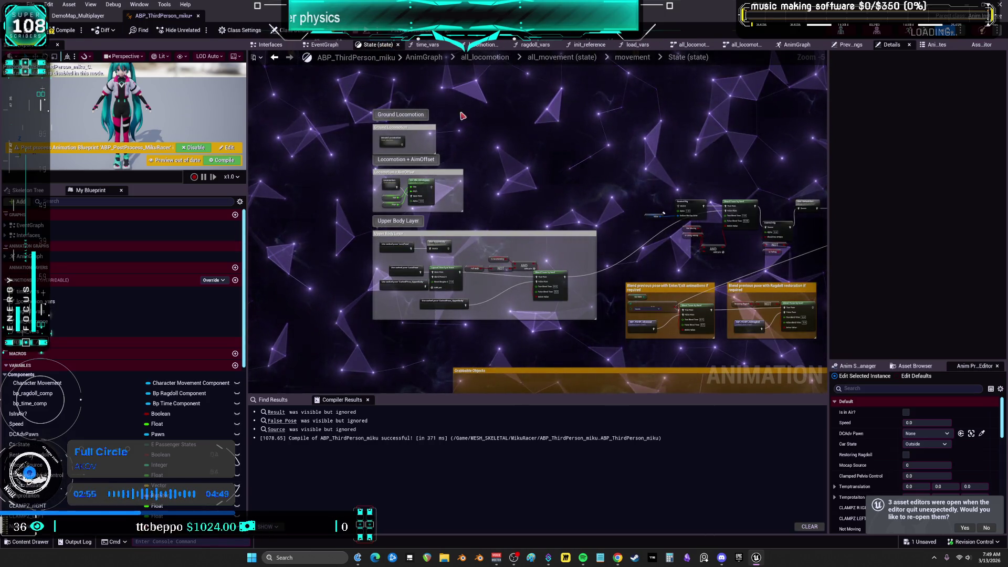
pyautogui.moveTo(480, 119); pyautogui.dragTo(446, 168)
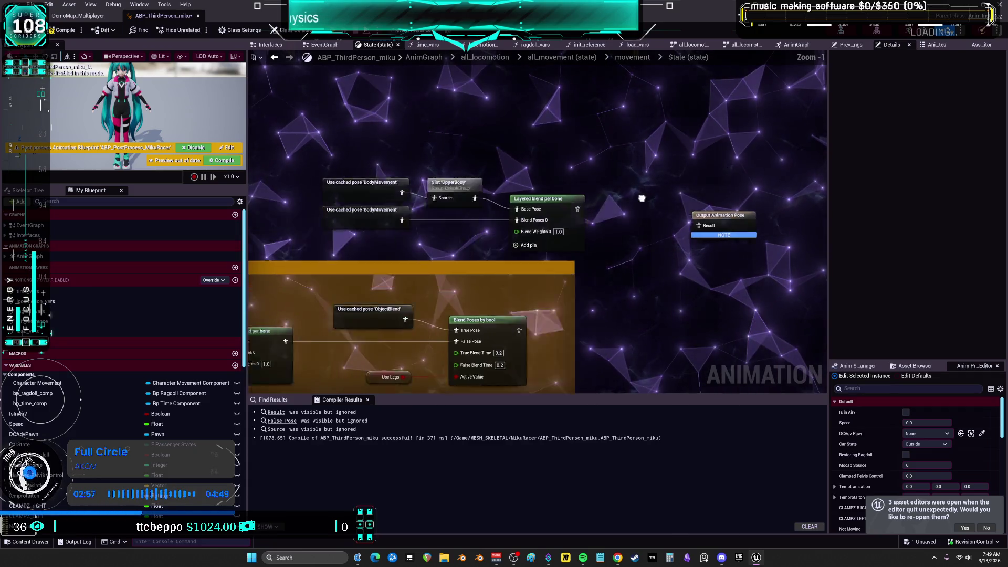
pyautogui.scroll(-4, 611, 232)
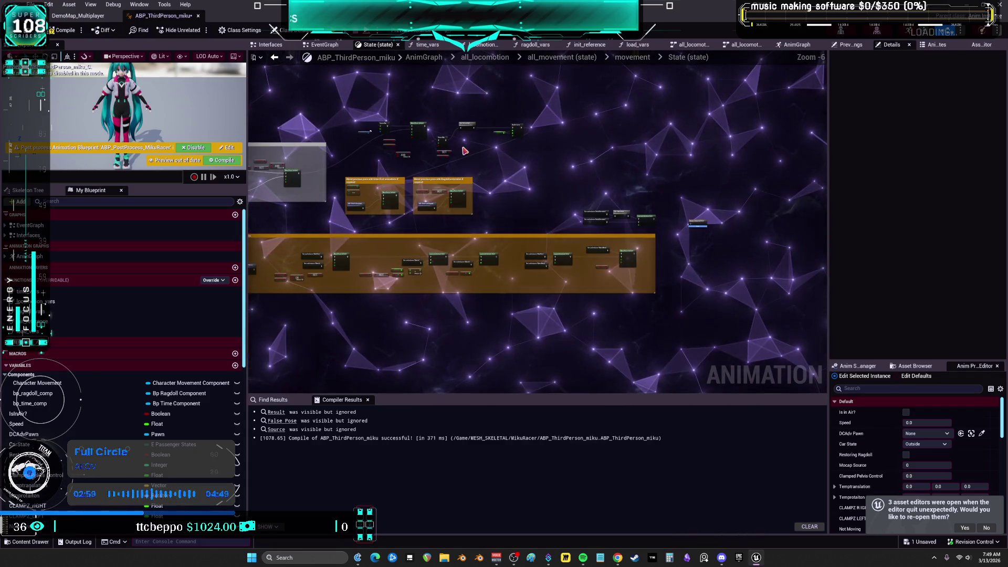
pyautogui.click(424, 58)
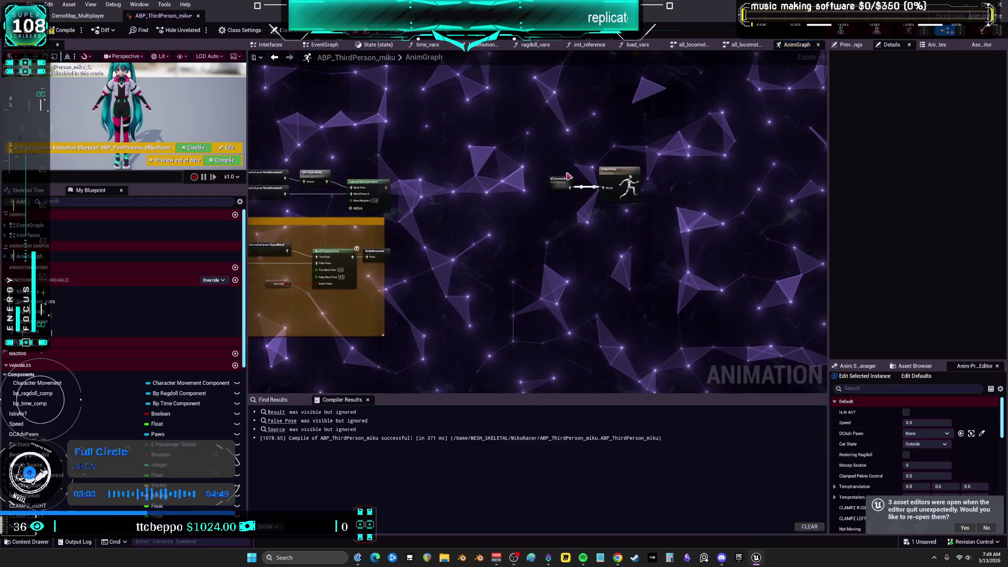
pyautogui.doubleClick(561, 178)
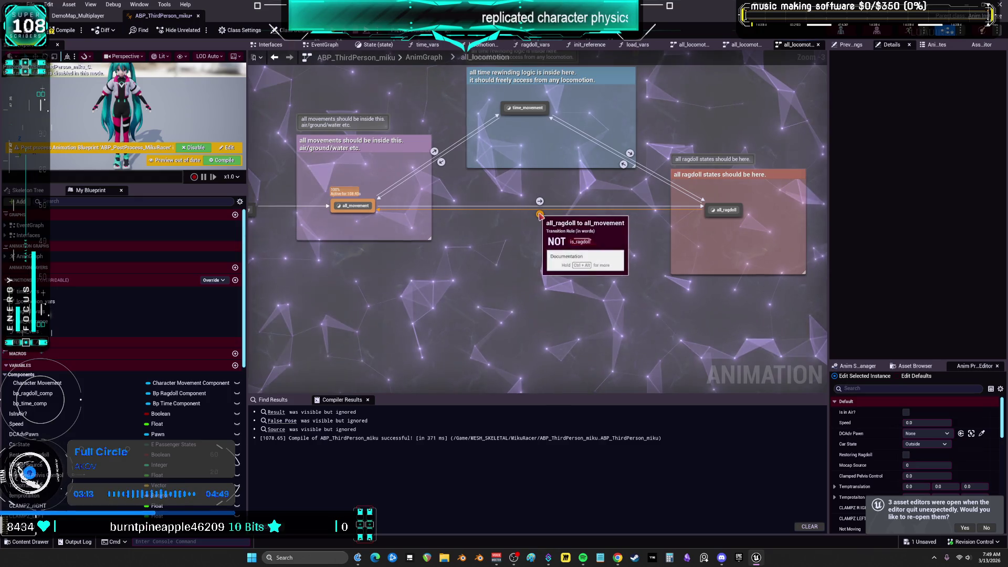
# Inspect the all_ragdoll state's graph, then return to the all_locomotion state machine
pyautogui.doubleClick(726, 209)
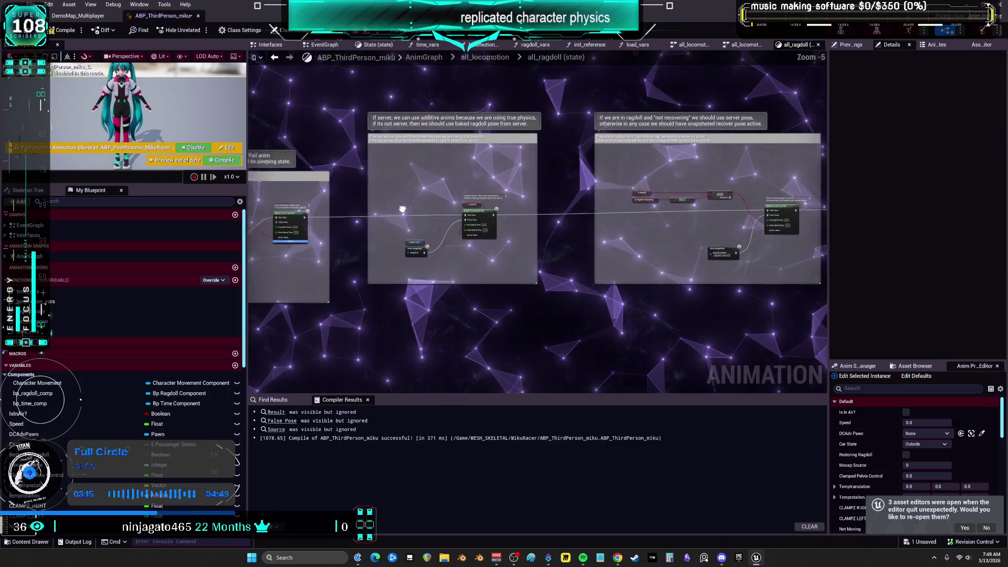
pyautogui.scroll(4, 543, 202)
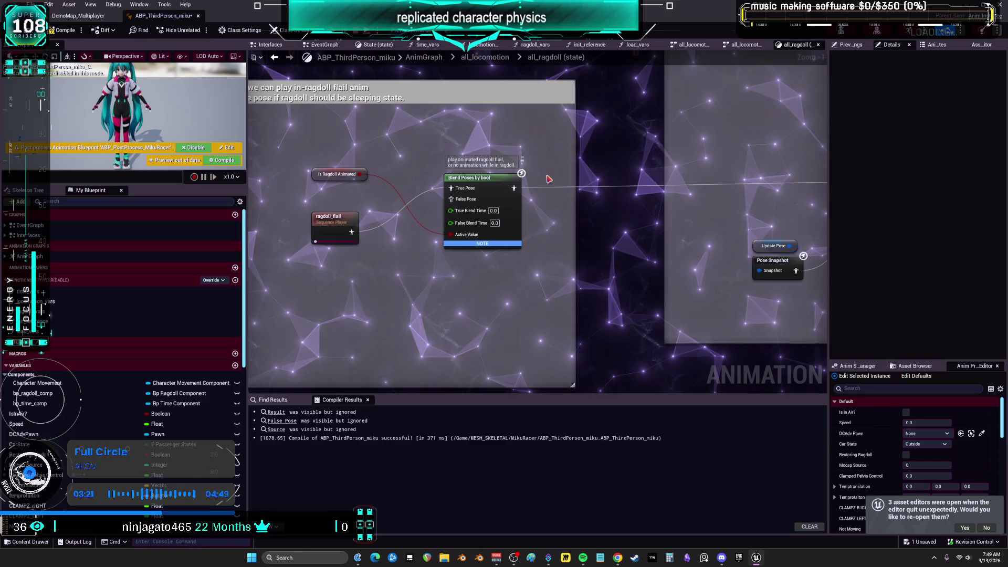
pyautogui.click(274, 58)
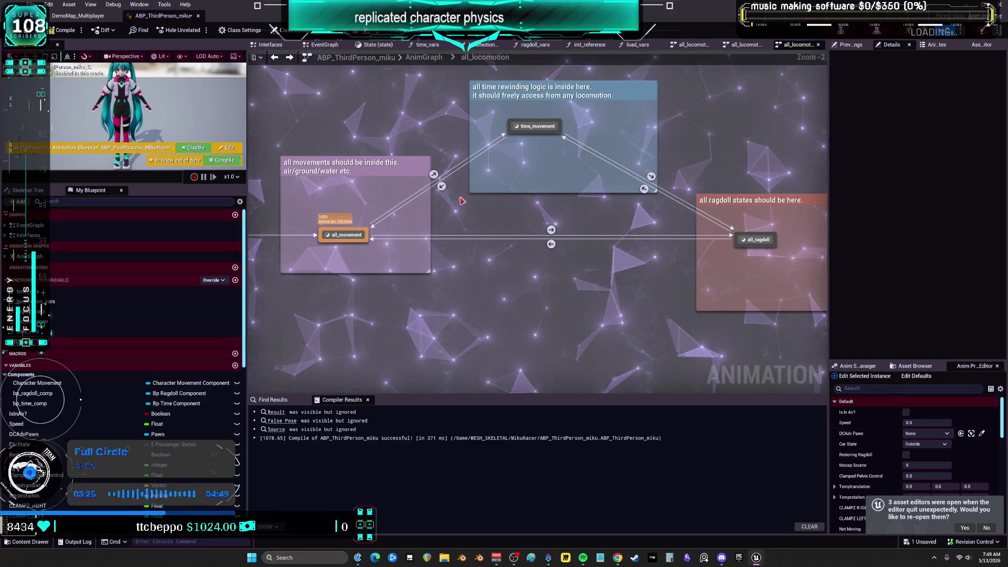
# Inspect the time_movement state's graph, then return and select the time_movement state
pyautogui.click(555, 90)
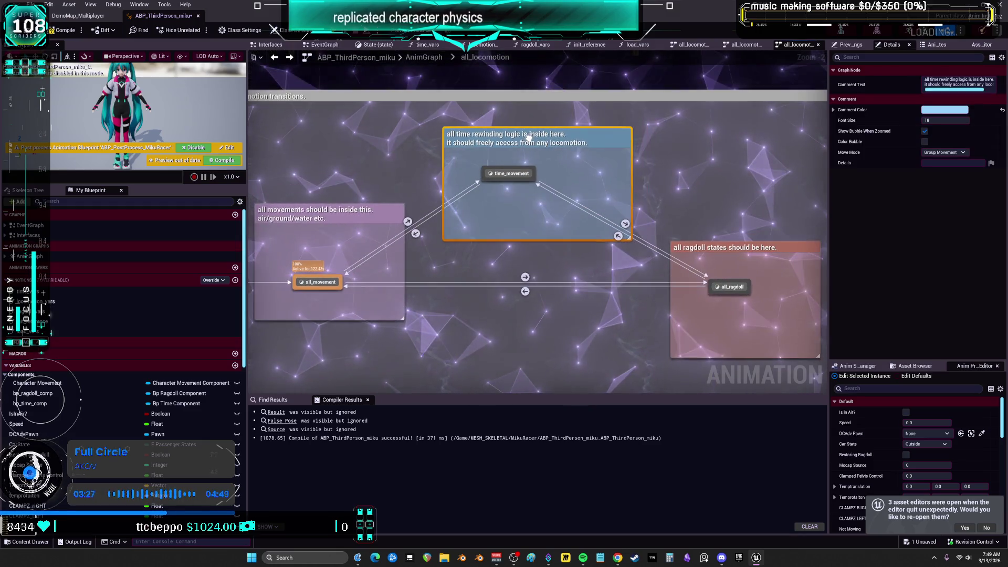
pyautogui.doubleClick(511, 173)
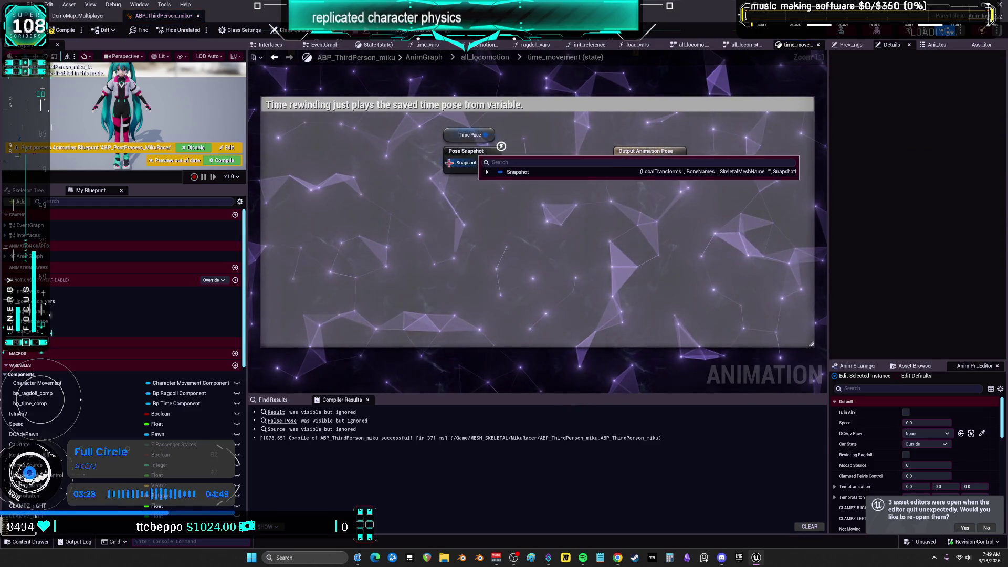
pyautogui.click(513, 216)
pyautogui.scroll(-2, 525, 217)
pyautogui.click(275, 58)
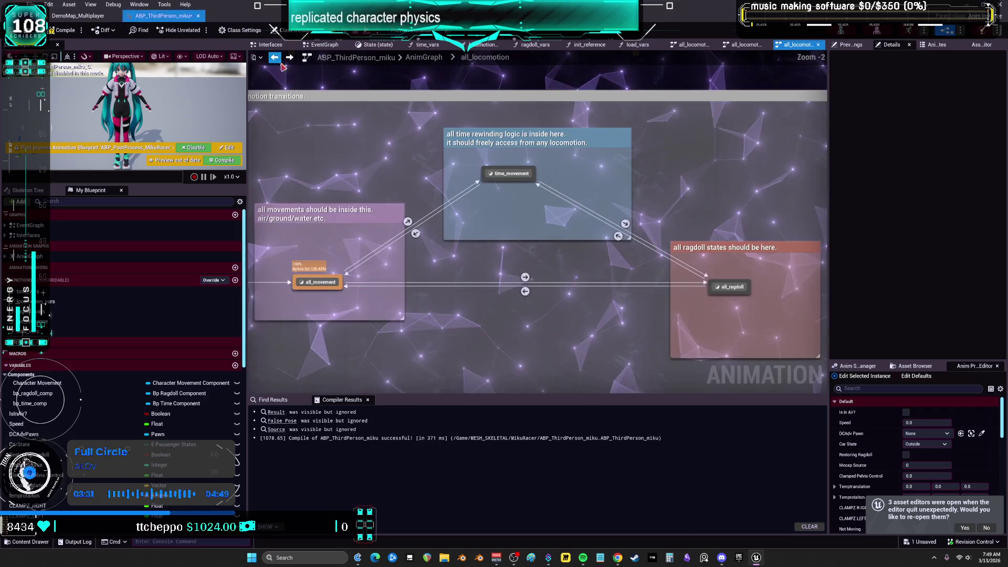
pyautogui.click(512, 173)
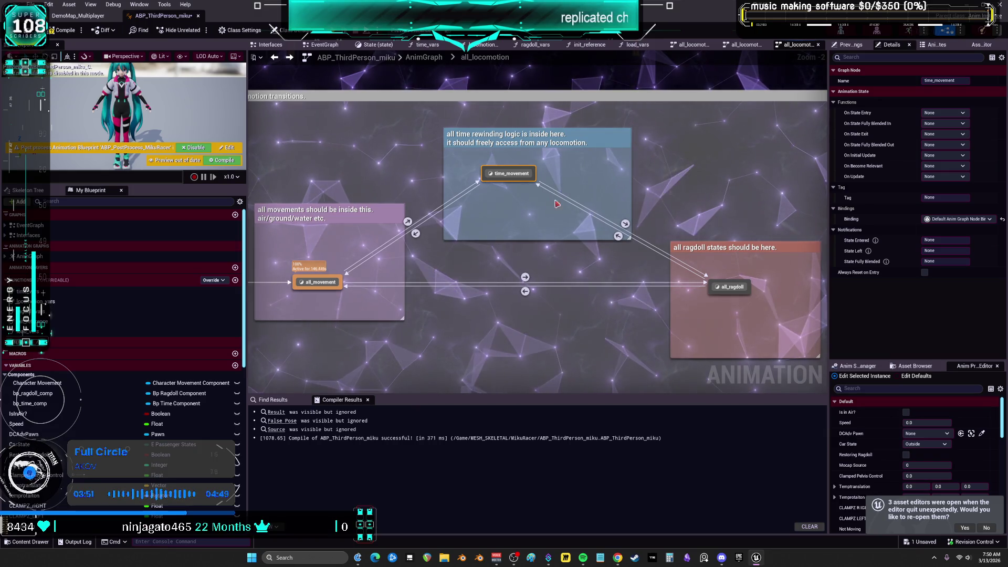
pyautogui.hotkey('ctrl', 'b')
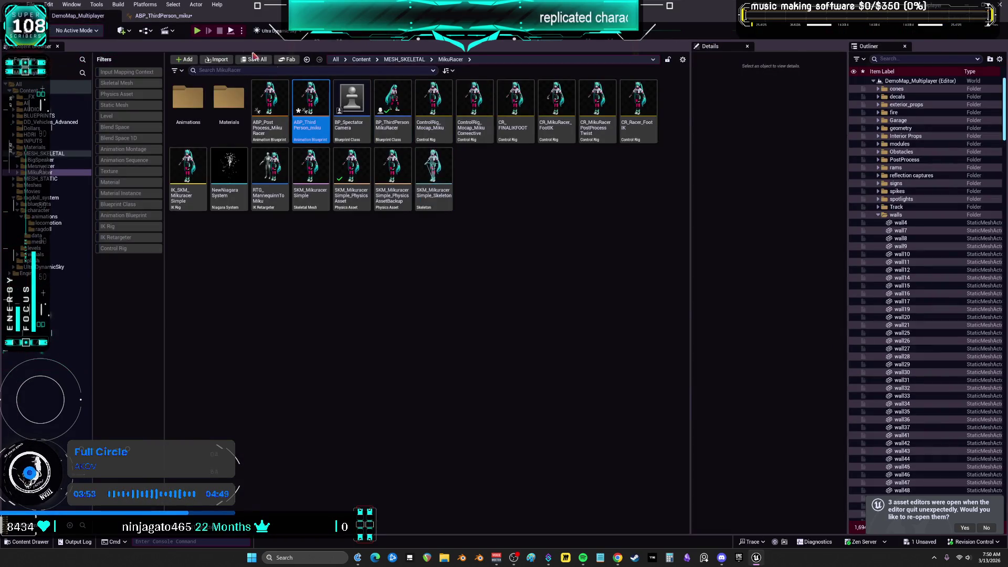
pyautogui.click(162, 15)
pyautogui.moveTo(757, 563)
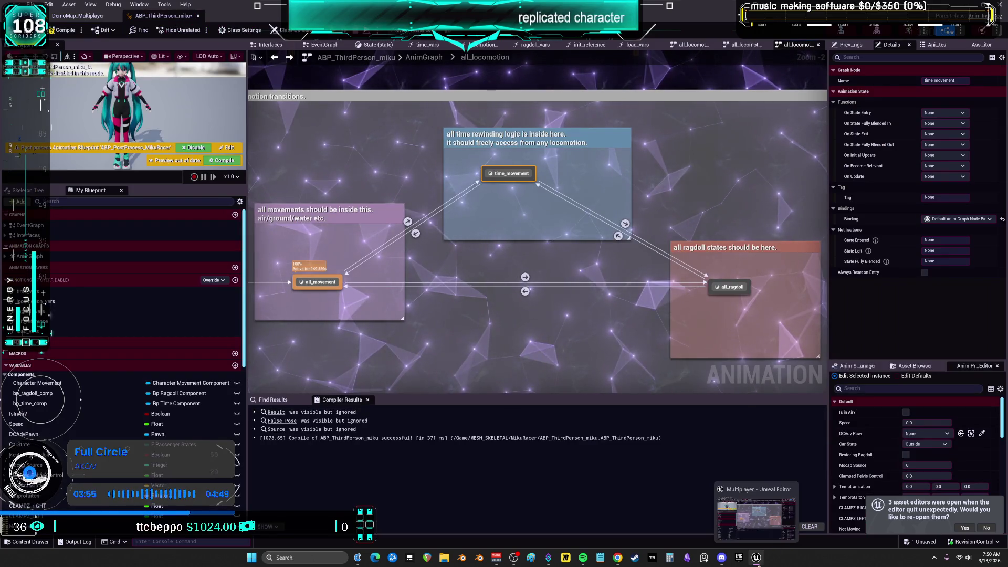
pyautogui.scroll(-2, 535, 275)
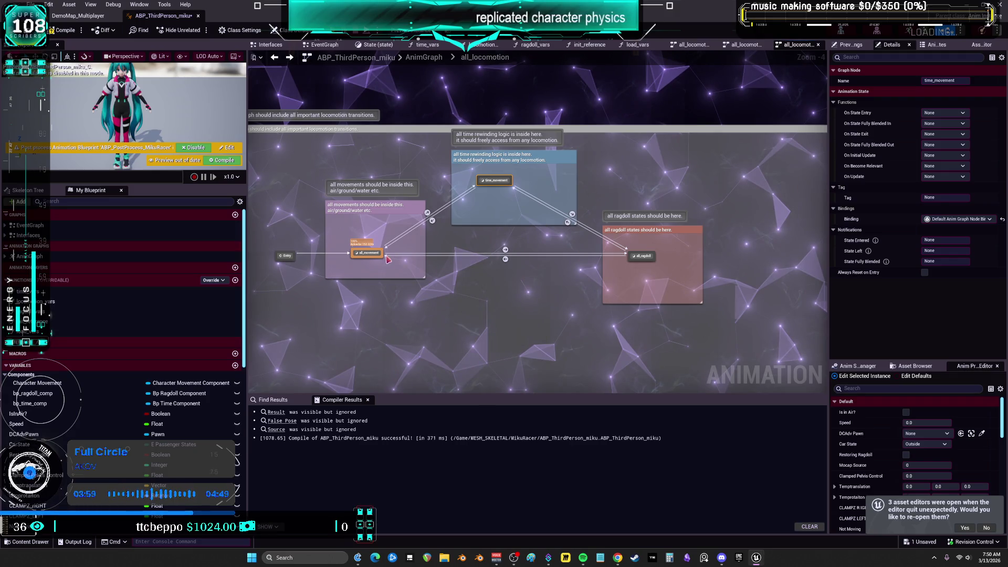
pyautogui.hotkey('alt', 'p')
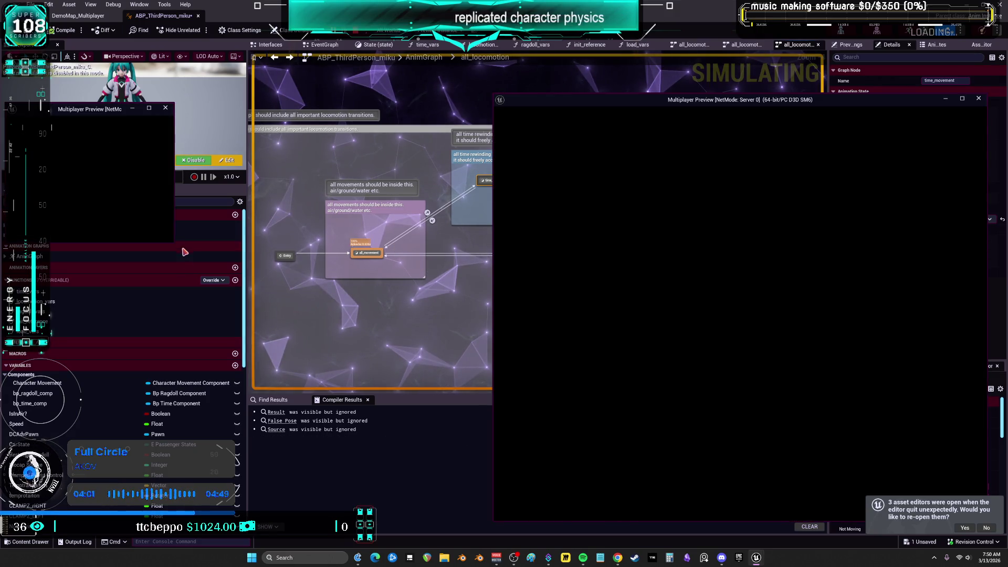
# Enlarge the Client 1 game window and swing its camera behind the character
pyautogui.moveTo(171, 243); pyautogui.dragTo(492, 467)
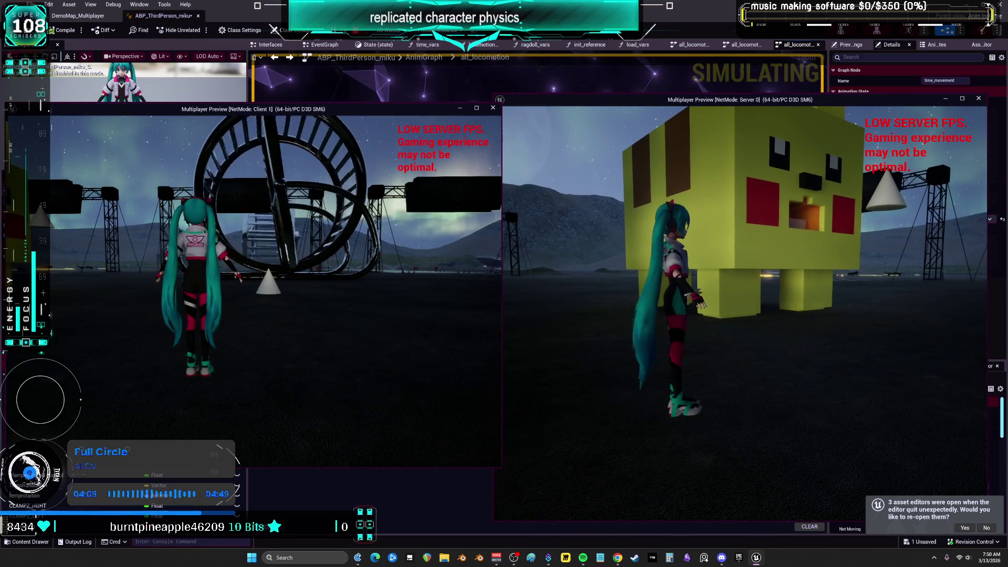
pyautogui.click(263, 288)
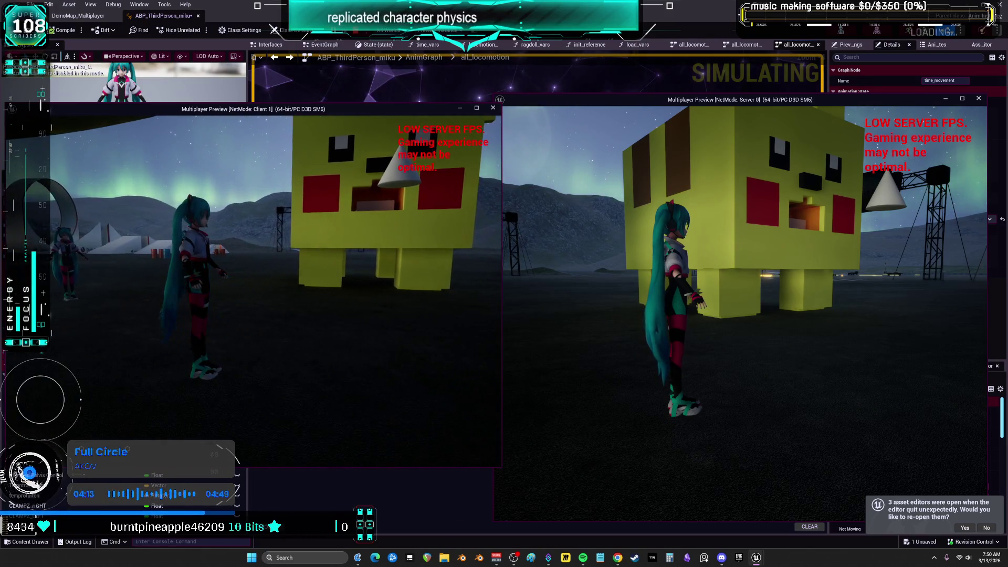
pyautogui.press('w')
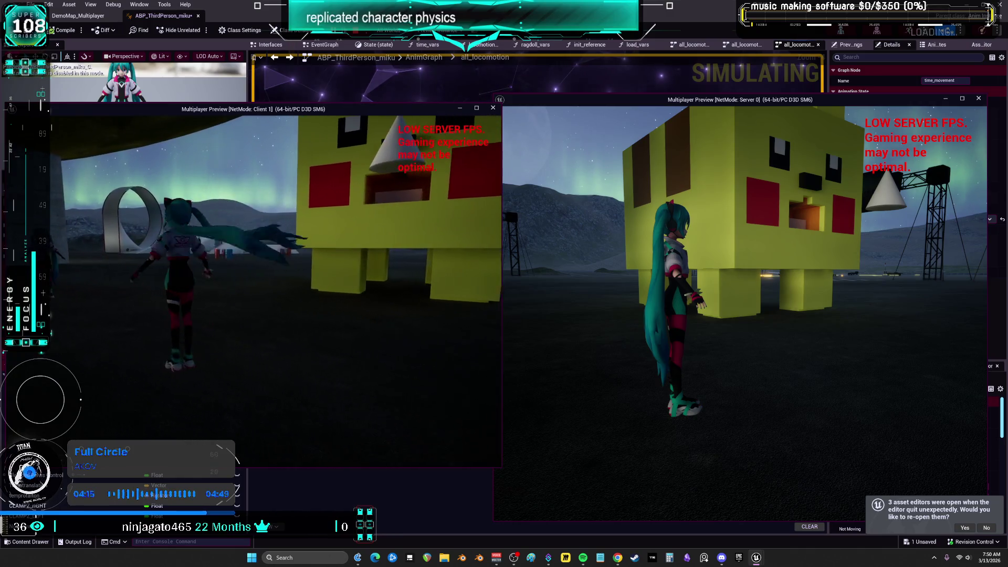
pyautogui.click(735, 315)
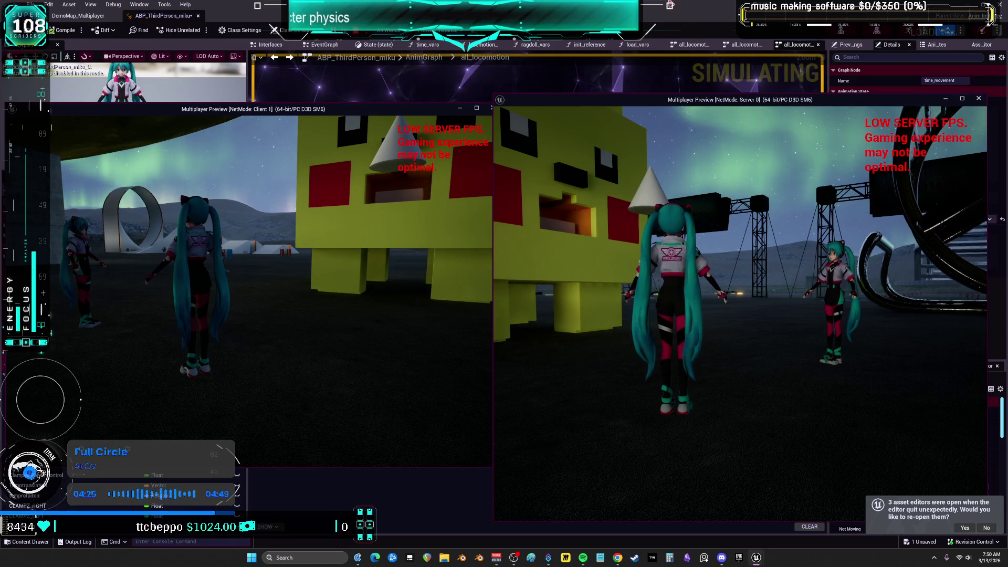
# Walk the Client 1 character beside the server's Miku, then release input with Shift+F1
pyautogui.click(273, 262)
pyautogui.press('w')
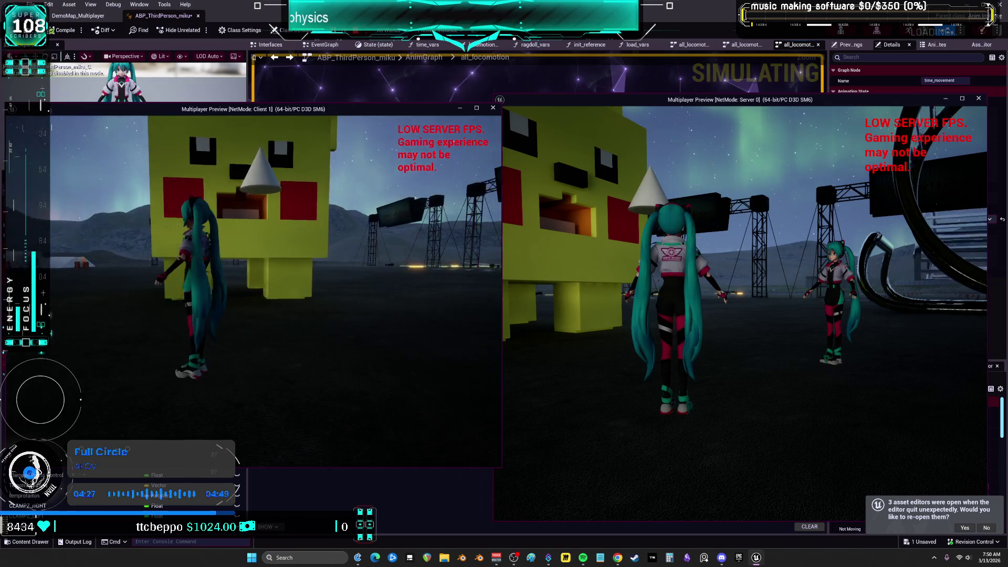
pyautogui.press('w')
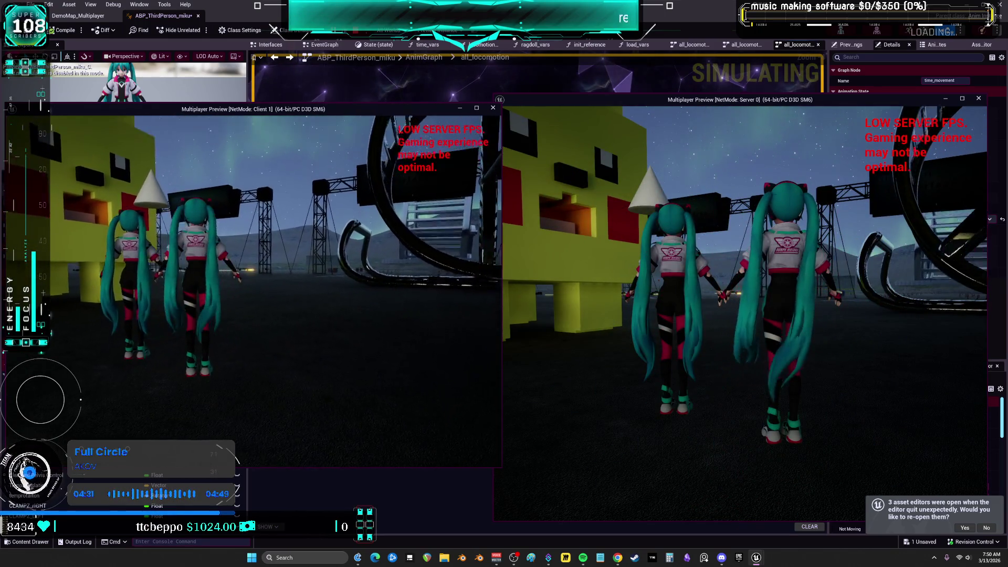
pyautogui.hotkey('shift', 'F1')
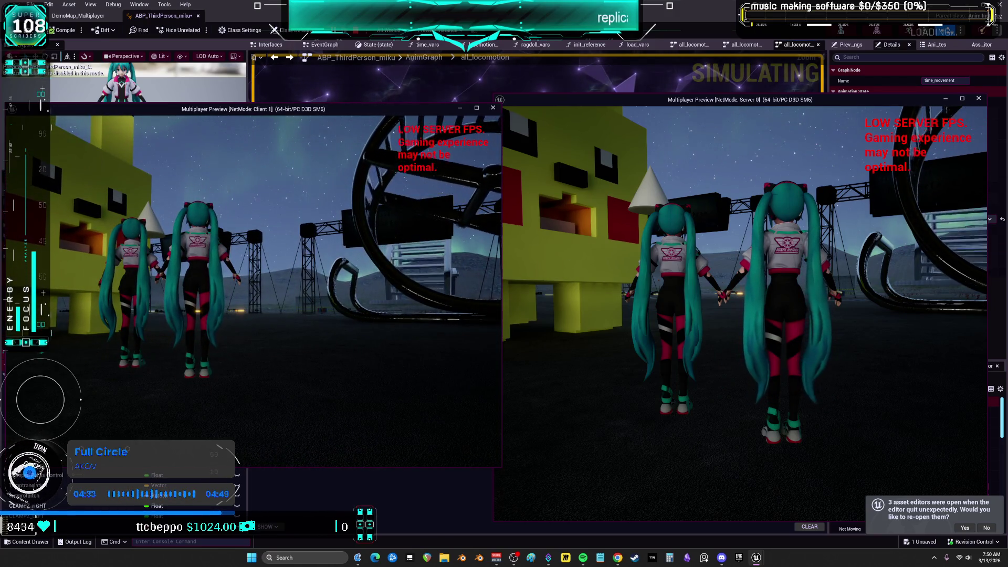
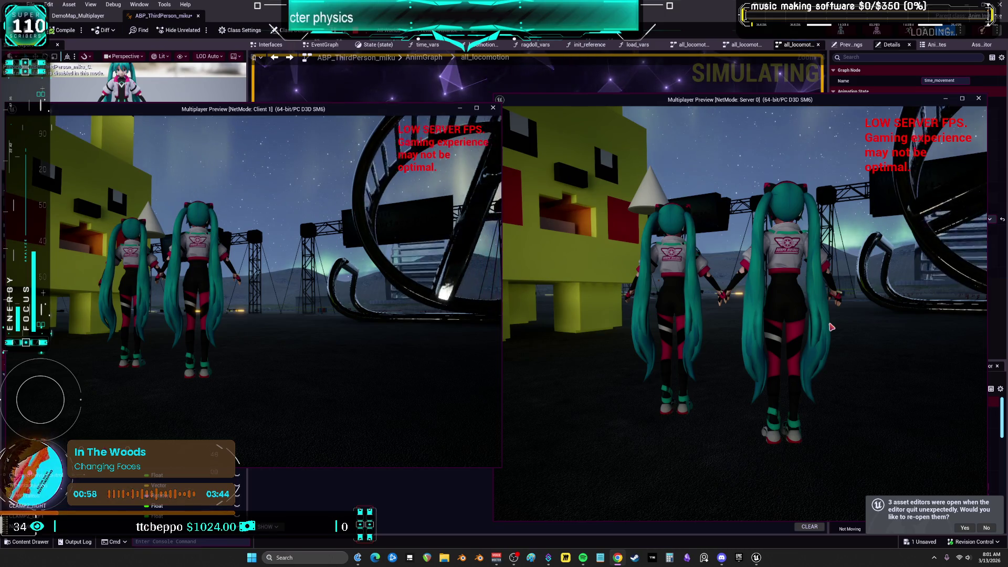
# End the multiplayer preview session and close both preview windows
pyautogui.click(978, 98)
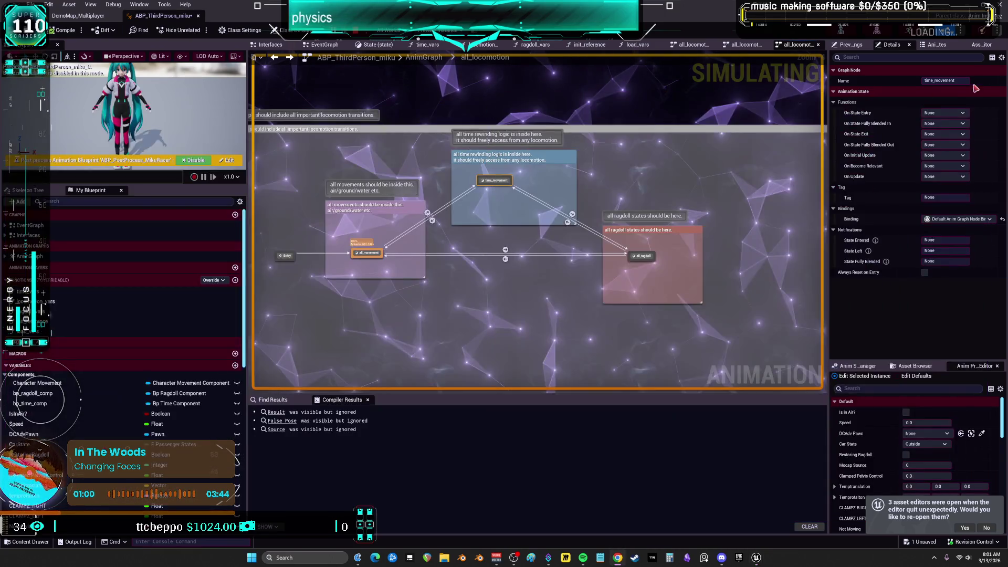
pyautogui.moveTo(755, 558)
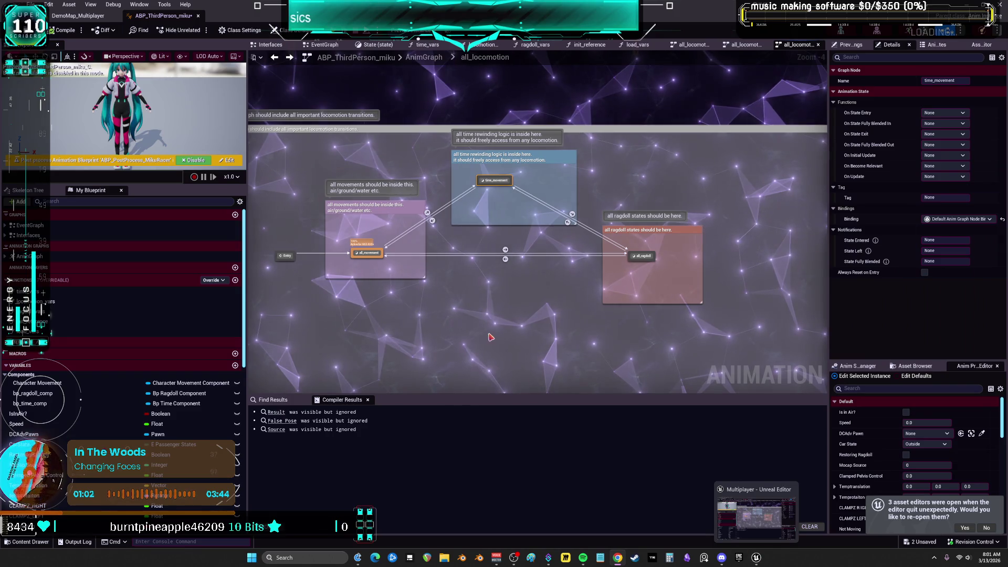
pyautogui.scroll(2, 527, 250)
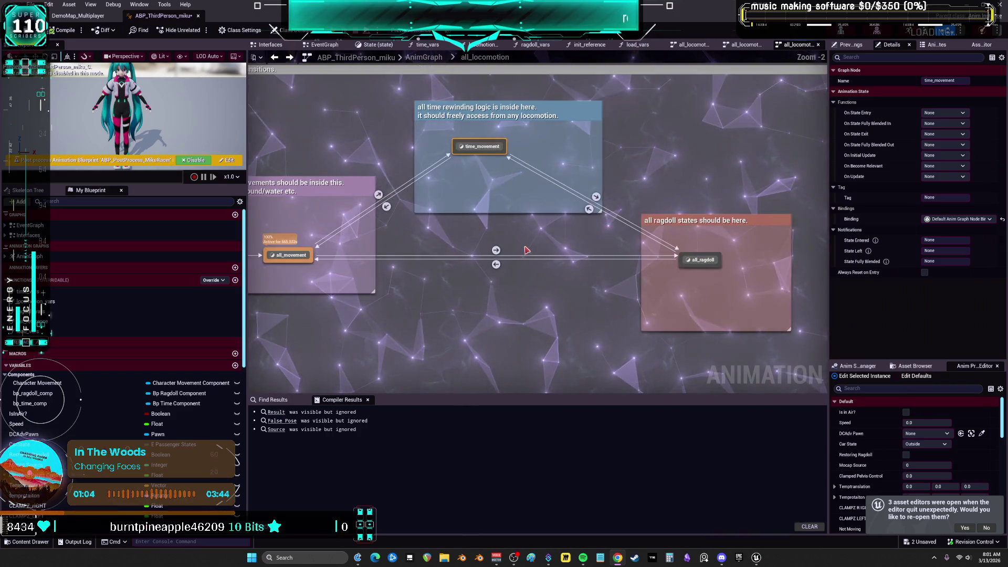
pyautogui.scroll(2, 527, 250)
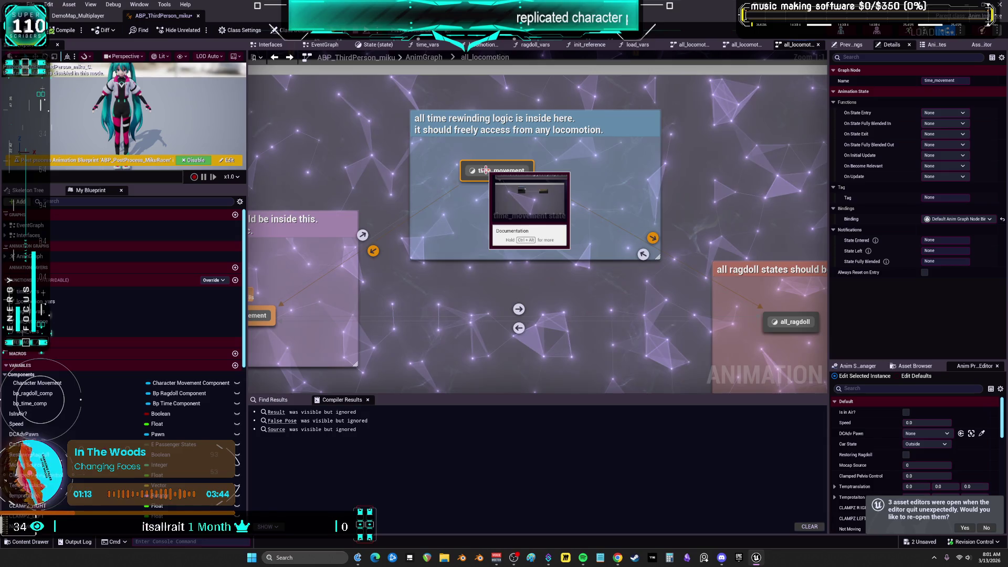
# Inspect the all_movement to all_ragdoll transition rule in the all_locomotion state machine
pyautogui.click(486, 169)
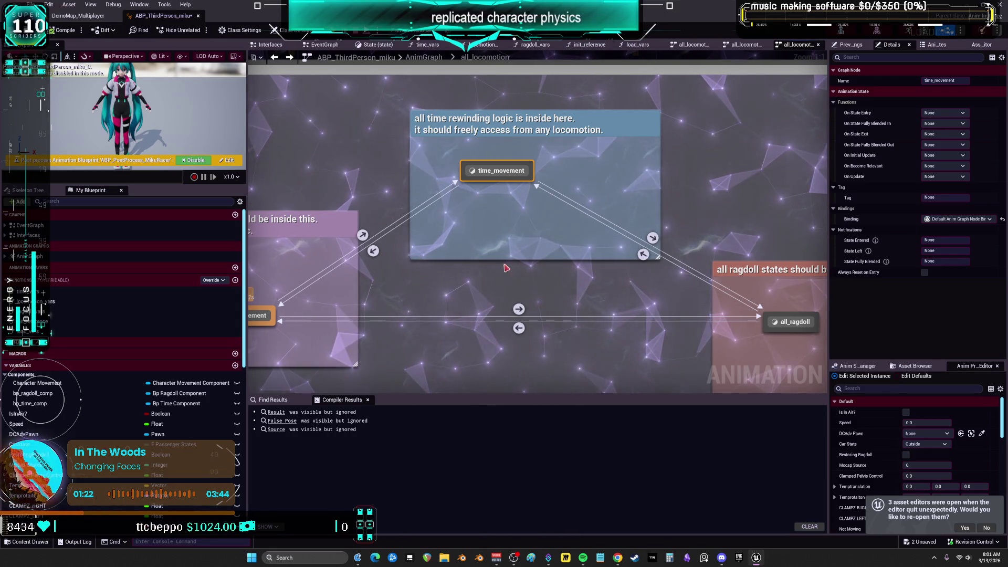
pyautogui.scroll(-3, 487, 228)
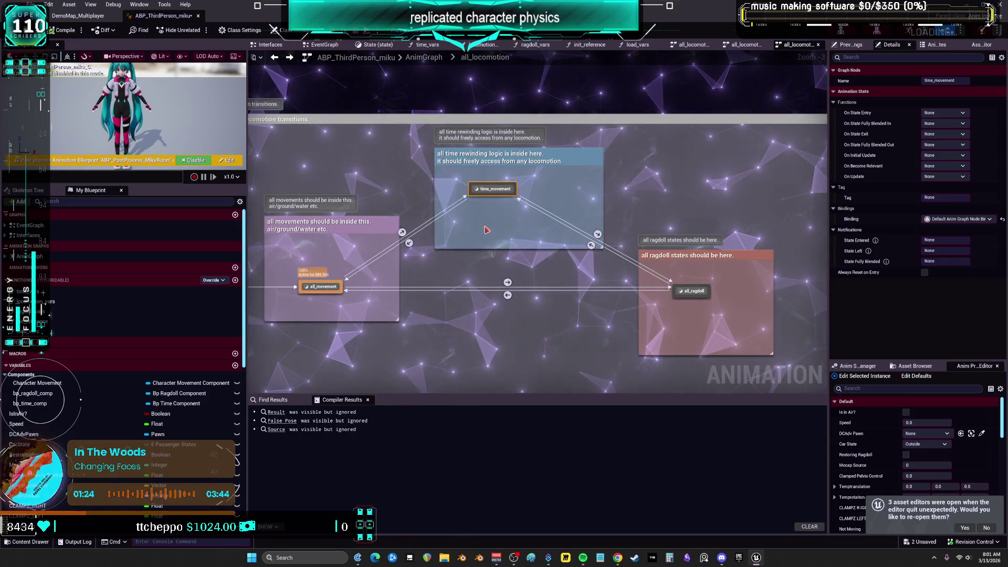
pyautogui.scroll(1, 507, 237)
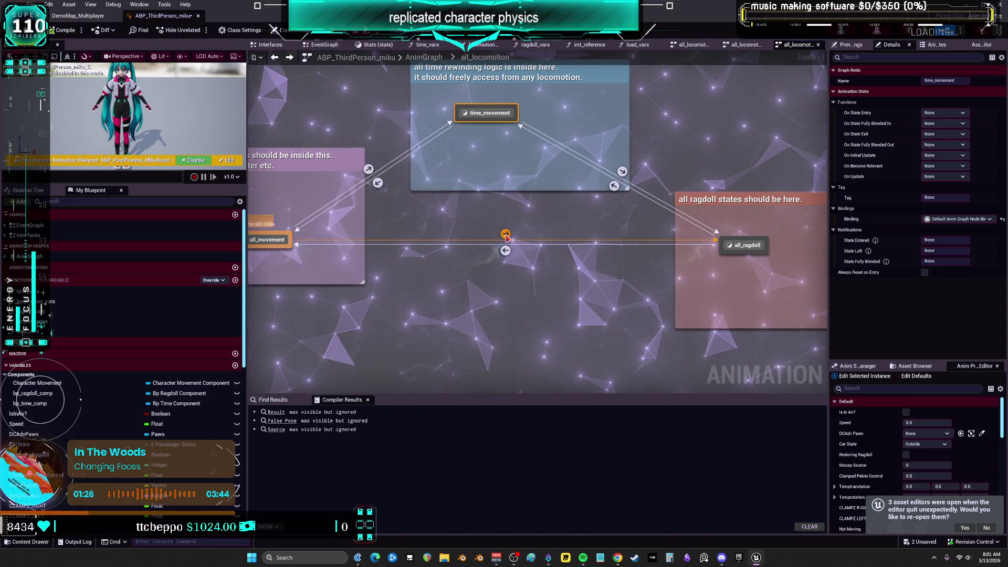
pyautogui.moveTo(507, 252)
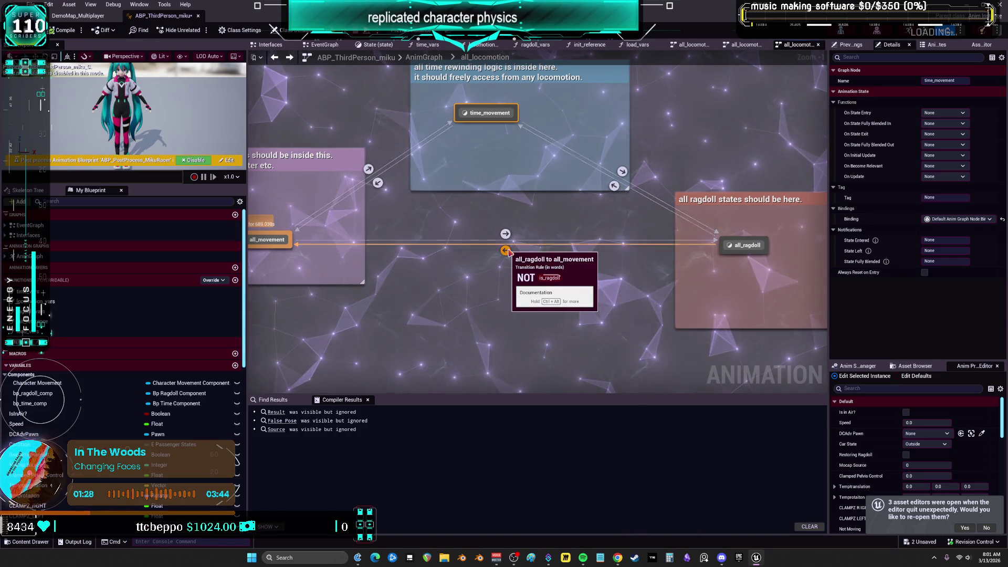
pyautogui.click(505, 234)
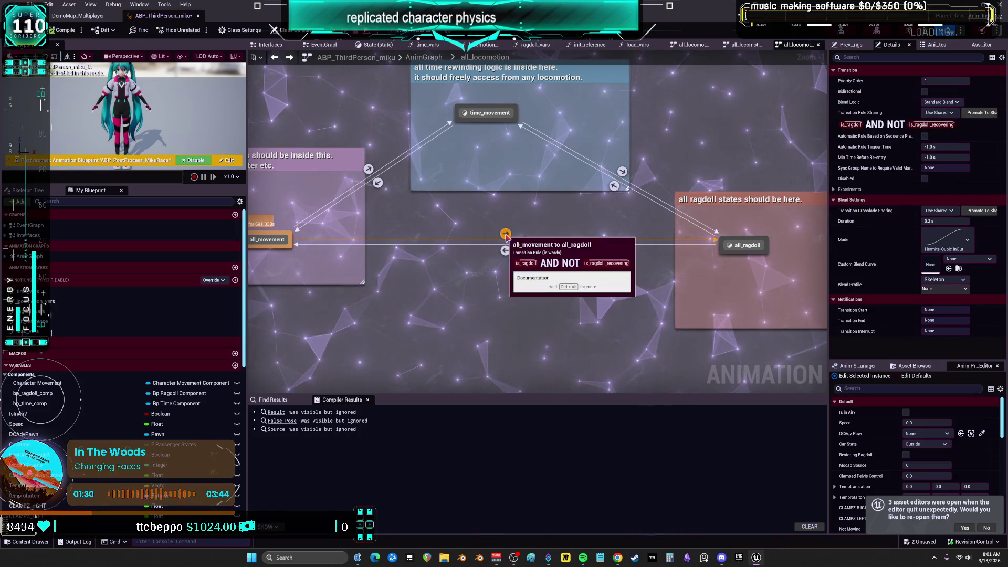
pyautogui.moveTo(505, 250)
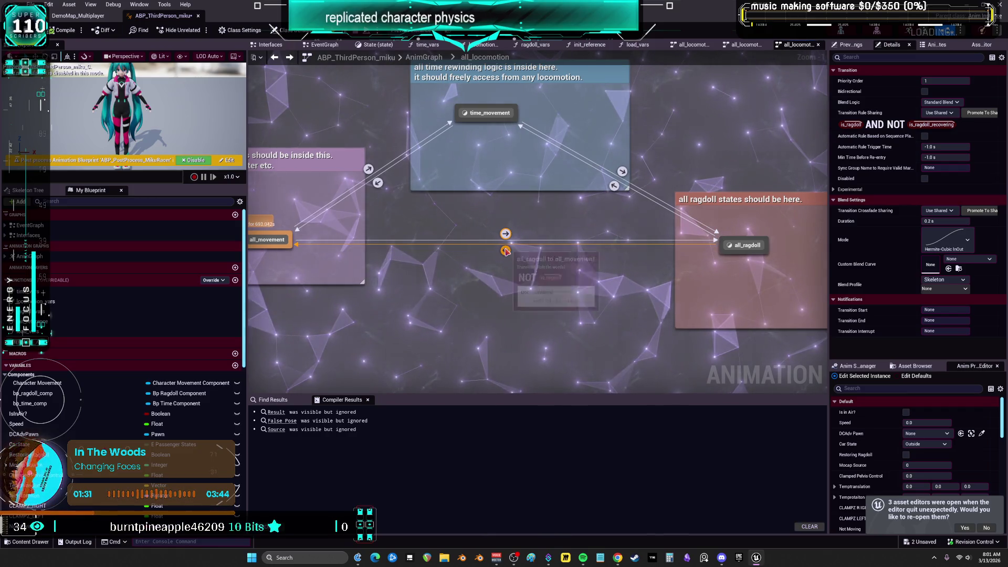
pyautogui.moveTo(378, 229)
pyautogui.mouseDown()
pyautogui.moveTo(450, 210)
pyautogui.moveTo(330, 221)
pyautogui.mouseUp()
# Open the all_ragdoll state graph and select all its comment boxes
pyautogui.doubleClick(675, 241)
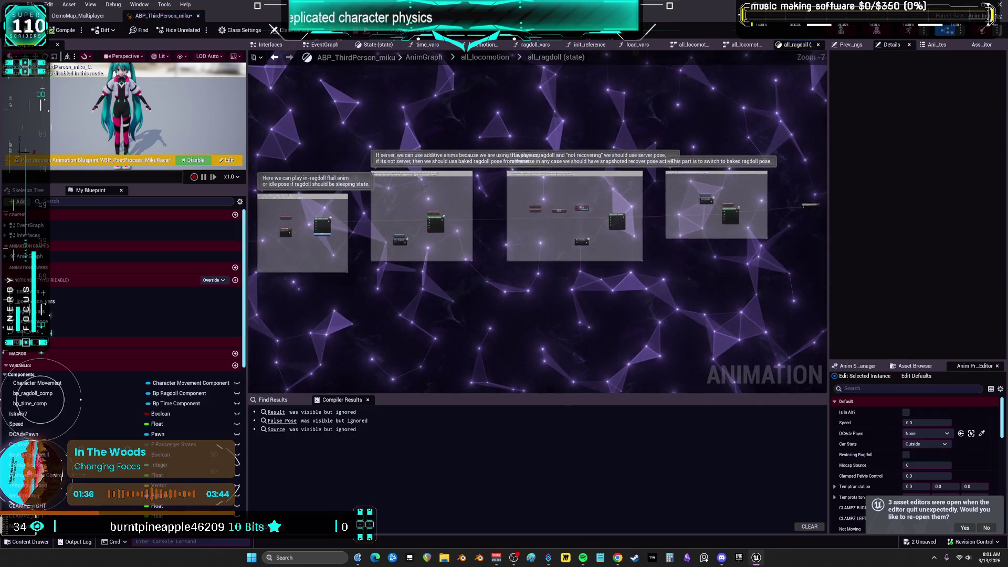
pyautogui.scroll(3, 675, 210)
pyautogui.scroll(-4, 668, 202)
pyautogui.moveTo(310, 301)
pyautogui.mouseDown()
pyautogui.moveTo(368, 263)
pyautogui.moveTo(732, 134)
pyautogui.moveTo(745, 139)
pyautogui.mouseUp()
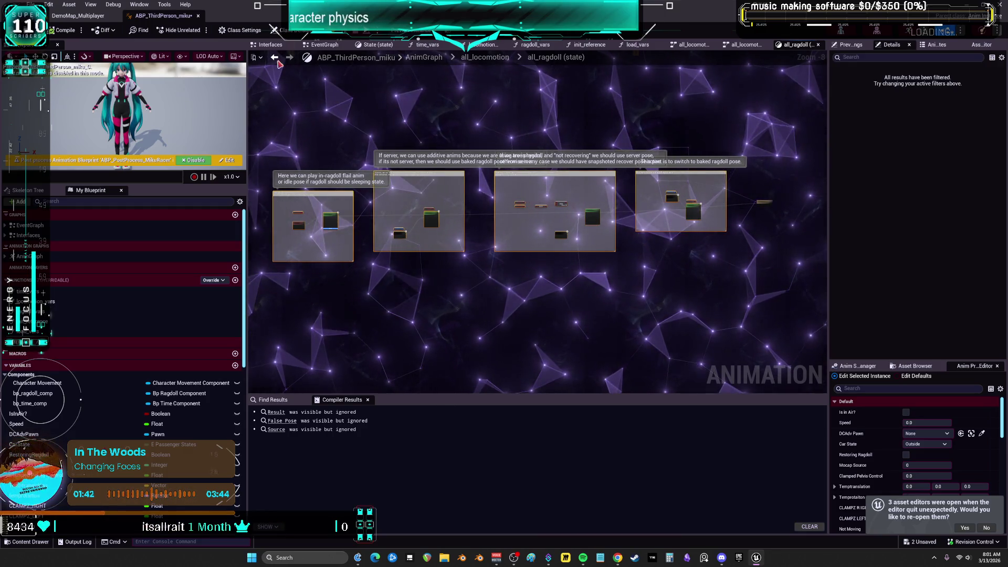
# Back out to the top-level AnimGraph and add a State Machine node via 'state mac'
pyautogui.click(274, 58)
pyautogui.click(274, 57)
pyautogui.click(274, 57)
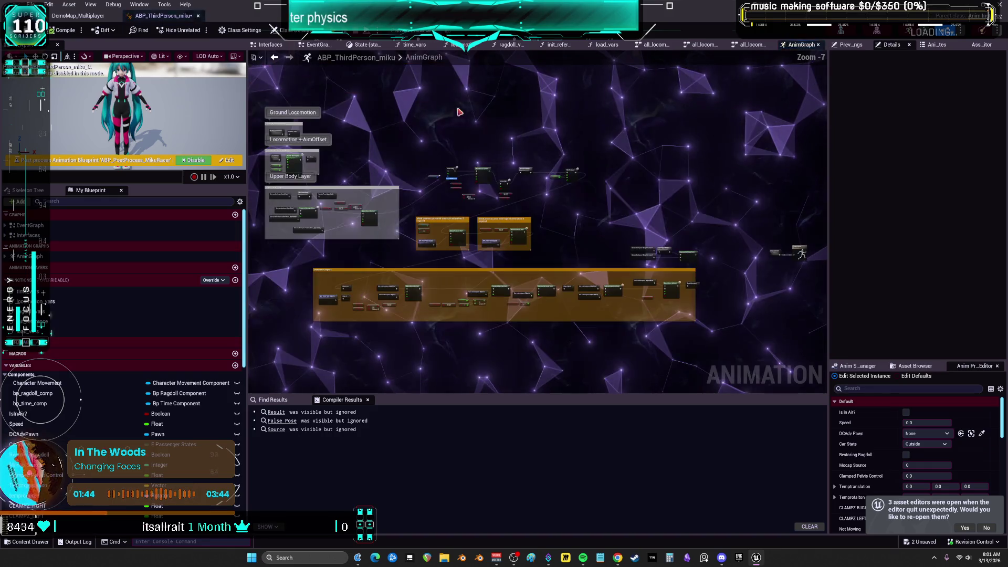
pyautogui.moveTo(460, 112); pyautogui.dragTo(447, 231)
pyautogui.rightClick(447, 231)
pyautogui.write('state')
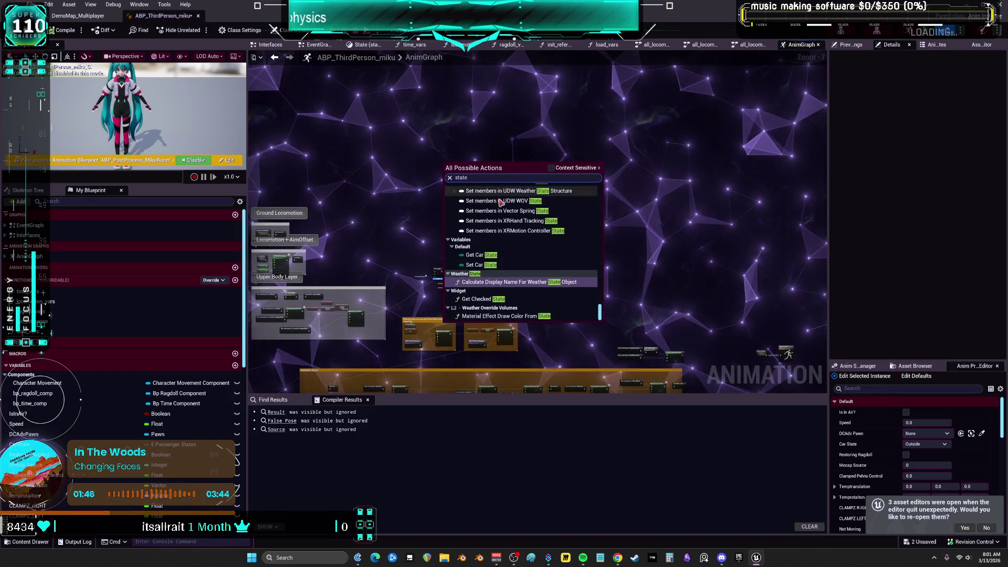
pyautogui.write(' mac')
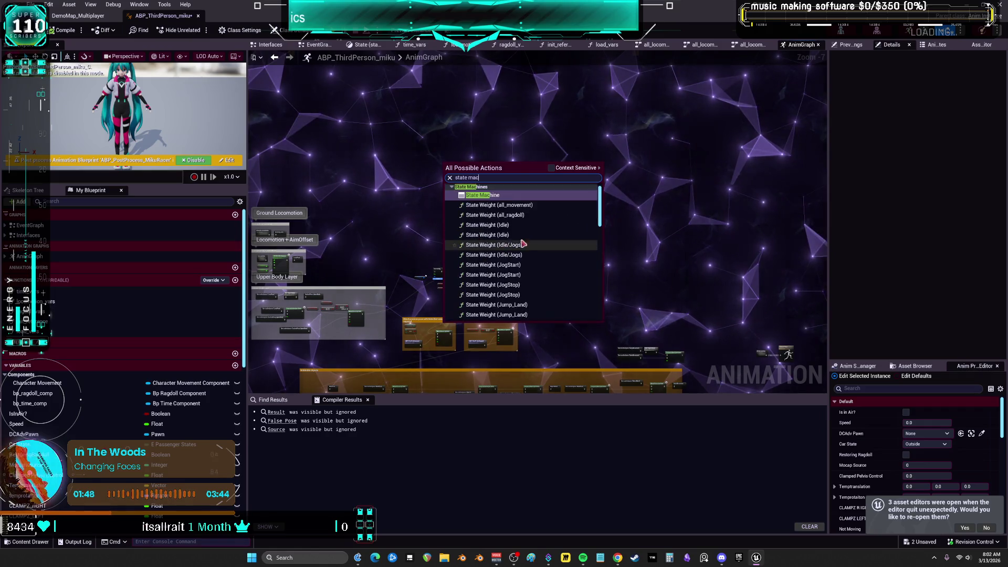
pyautogui.click(482, 195)
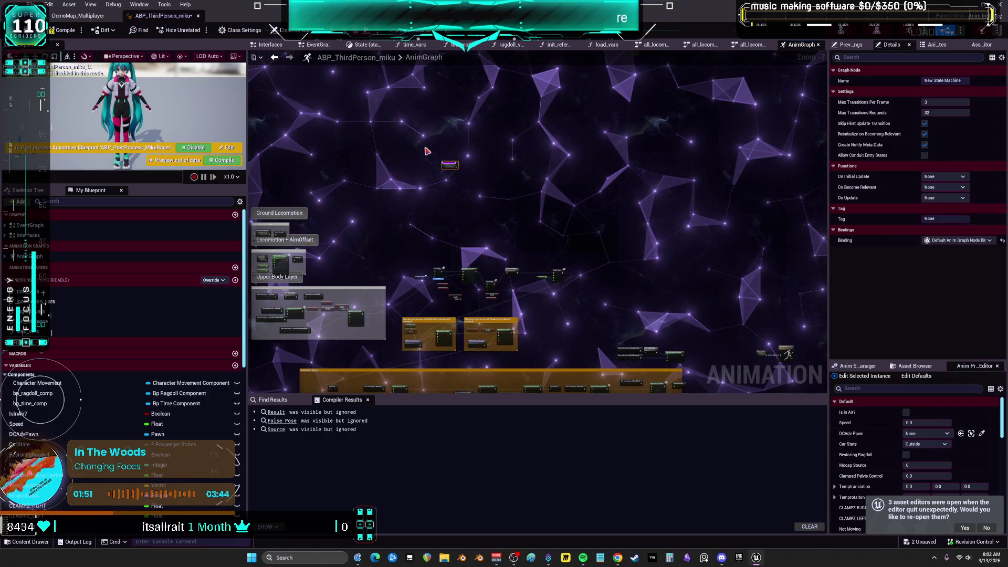
# Shrink the ragdoll flail comment box
pyautogui.moveTo(450, 175)
pyautogui.mouseDown()
pyautogui.moveTo(488, 281)
pyautogui.moveTo(521, 277)
pyautogui.mouseUp()
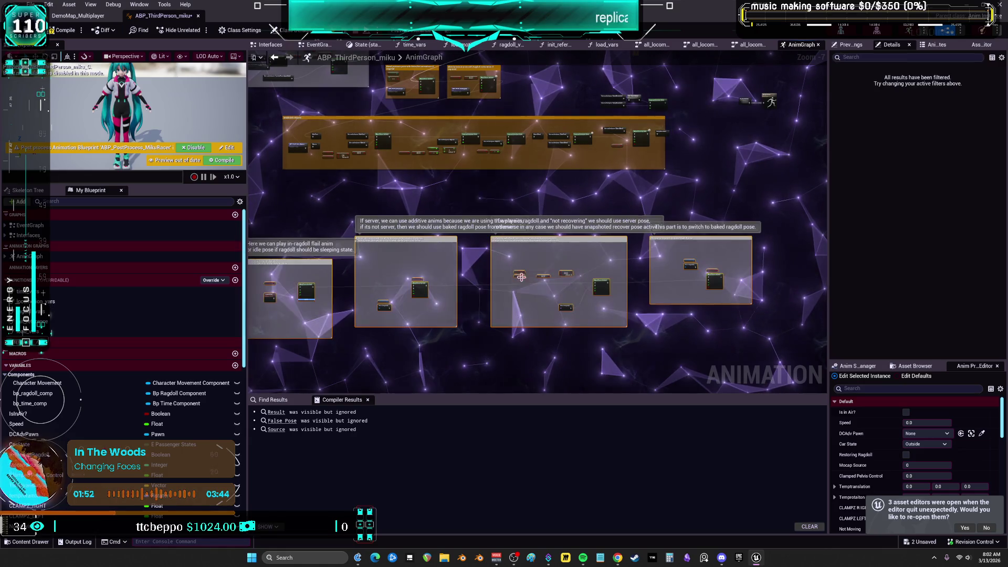
pyautogui.scroll(5, 467, 196)
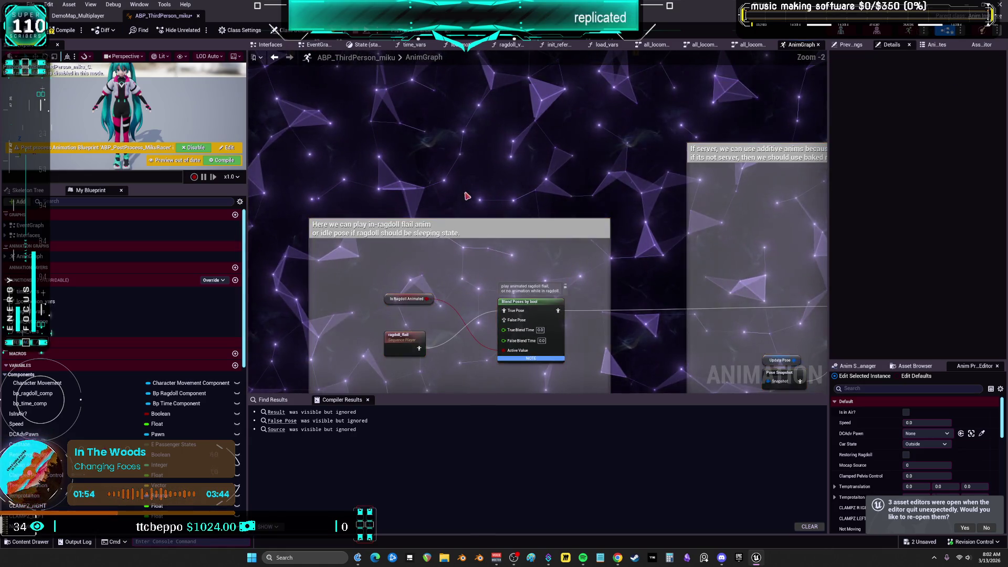
pyautogui.moveTo(467, 195); pyautogui.dragTo(459, 126)
pyautogui.moveTo(604, 330); pyautogui.dragTo(613, 259)
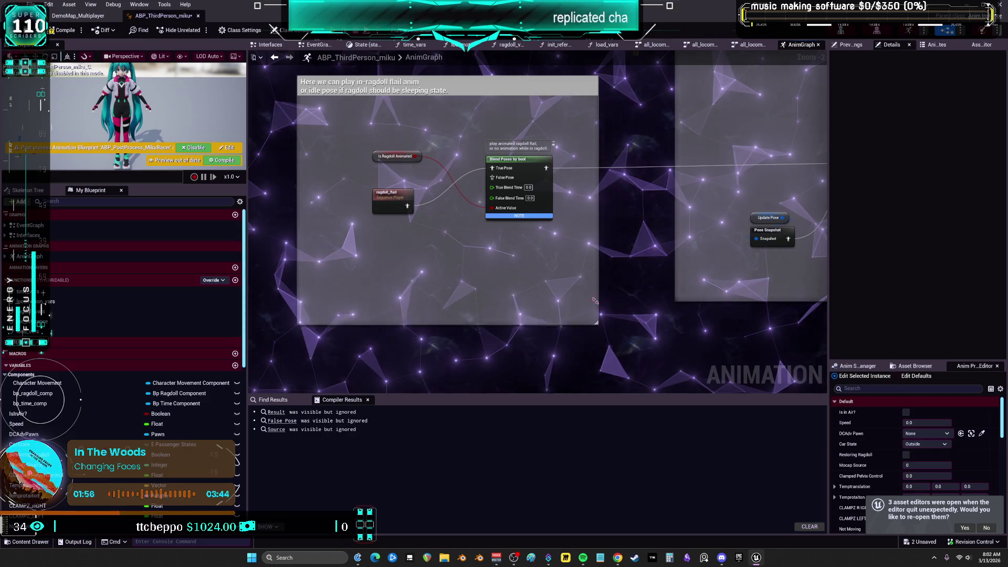
pyautogui.moveTo(597, 322); pyautogui.dragTo(577, 224)
pyautogui.moveTo(387, 146); pyautogui.dragTo(377, 190)
# Move ragdoll_flail next to the blend node, tighten its comment, and shift the group up-right
pyautogui.moveTo(380, 240)
pyautogui.mouseDown()
pyautogui.moveTo(398, 172)
pyautogui.moveTo(384, 254)
pyautogui.mouseUp()
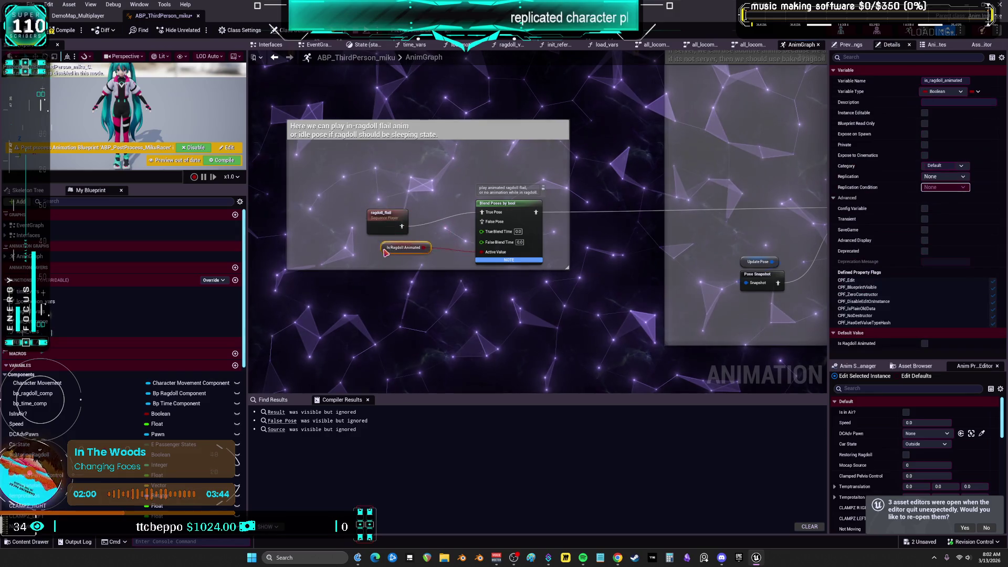
pyautogui.moveTo(372, 222); pyautogui.dragTo(380, 209)
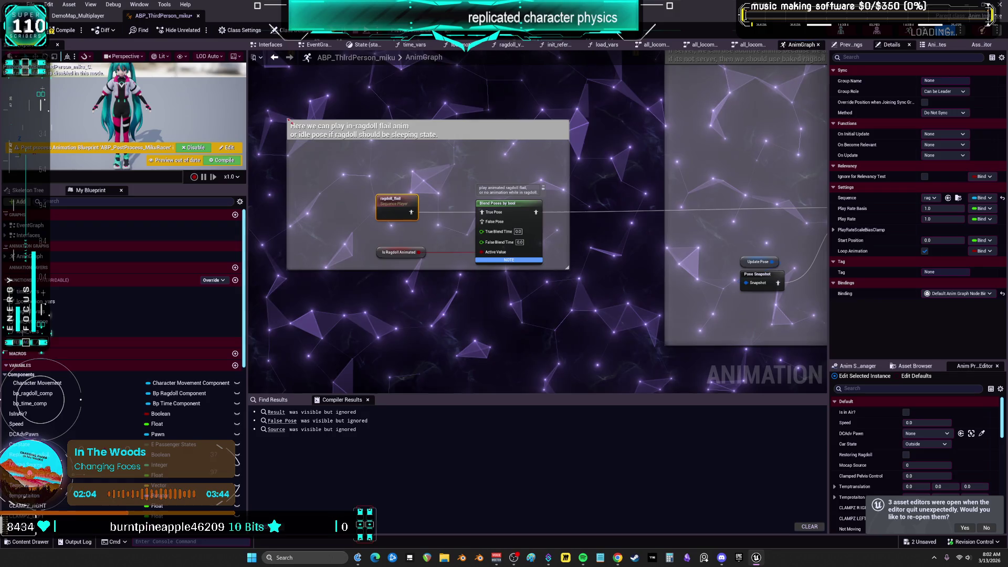
pyautogui.moveTo(288, 121)
pyautogui.mouseDown()
pyautogui.moveTo(356, 153)
pyautogui.moveTo(366, 171)
pyautogui.mouseUp()
pyautogui.scroll(-2, 535, 202)
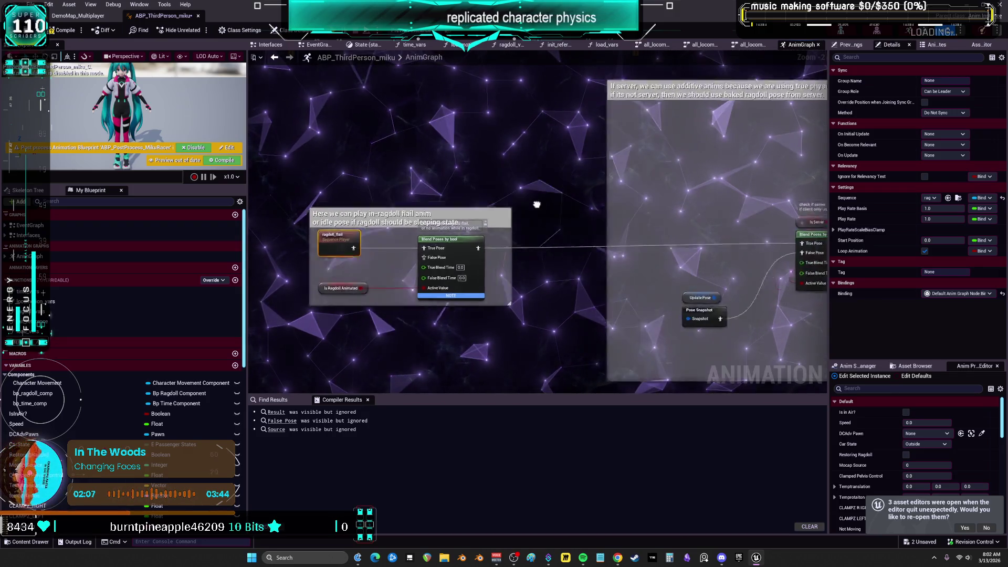
pyautogui.scroll(2, 479, 315)
pyautogui.moveTo(334, 231)
pyautogui.mouseDown()
pyautogui.moveTo(423, 130)
pyautogui.moveTo(418, 113)
pyautogui.mouseUp()
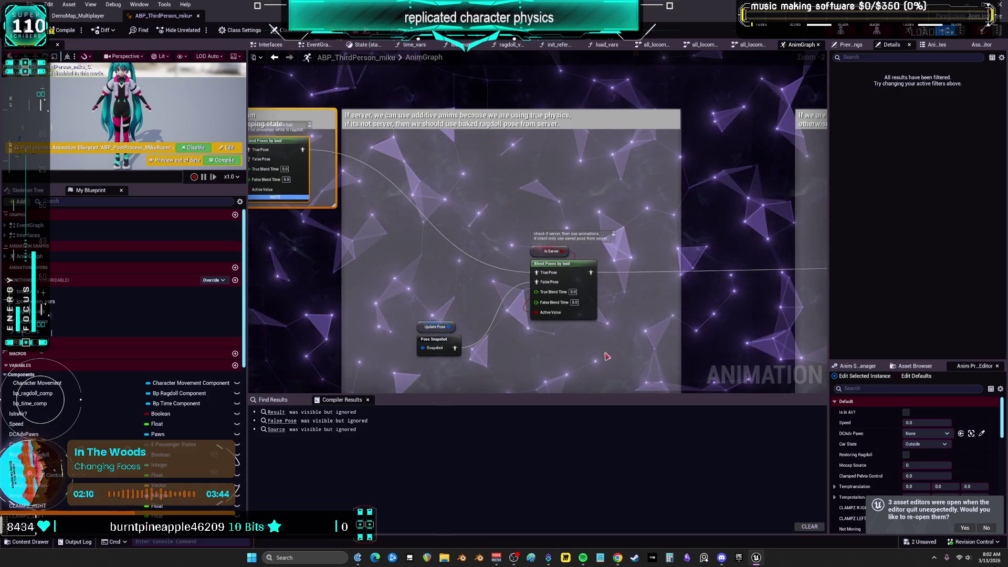
# Pack Update Pose, Pose Snapshot and Is Server together and shrink the middle comment around them
pyautogui.moveTo(410, 310); pyautogui.dragTo(472, 362)
pyautogui.moveTo(446, 330); pyautogui.dragTo(449, 326)
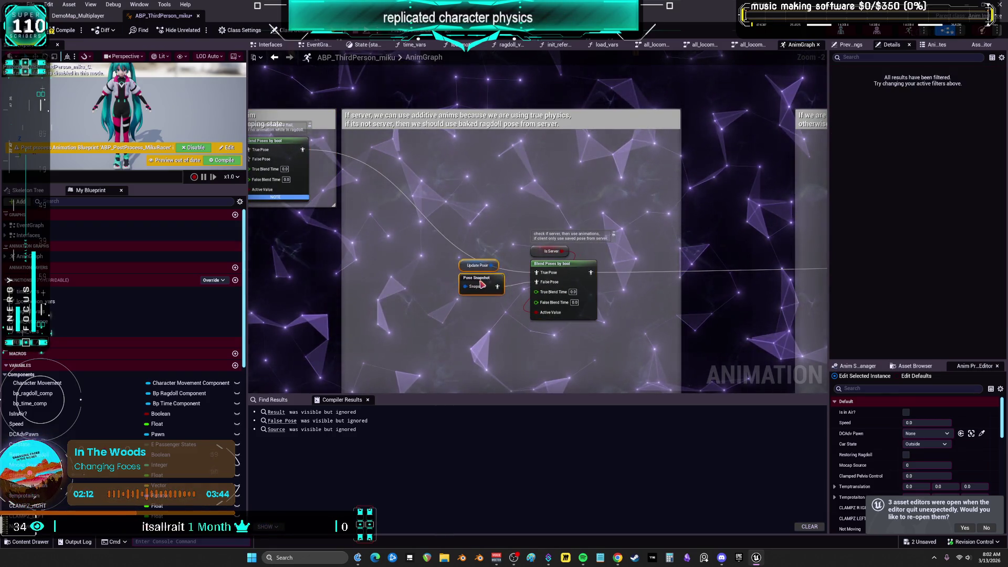
pyautogui.moveTo(480, 261); pyautogui.dragTo(443, 264)
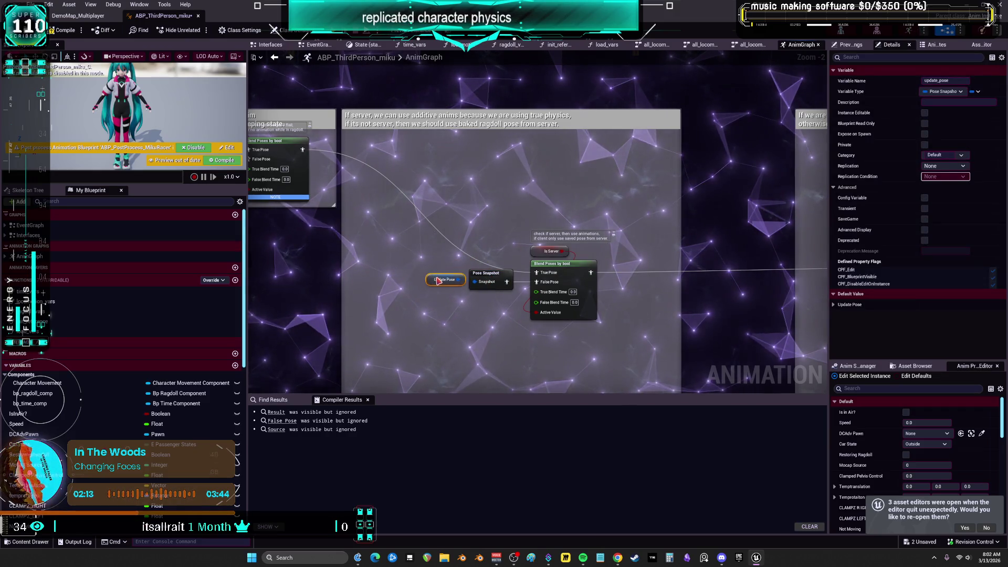
pyautogui.click(546, 251)
pyautogui.moveTo(538, 253)
pyautogui.mouseDown()
pyautogui.moveTo(461, 324)
pyautogui.moveTo(437, 315)
pyautogui.mouseUp()
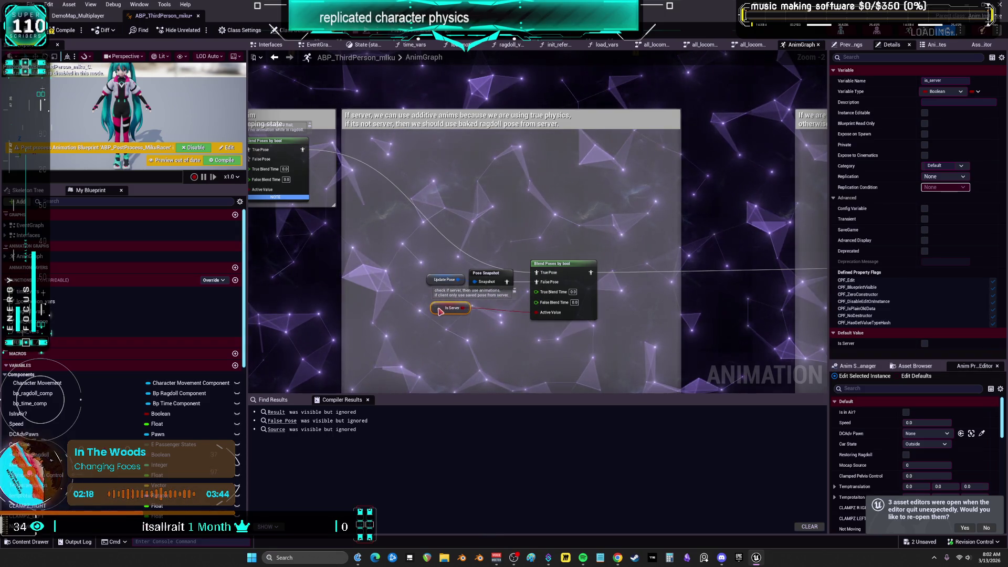
pyautogui.moveTo(556, 334); pyautogui.dragTo(436, 273)
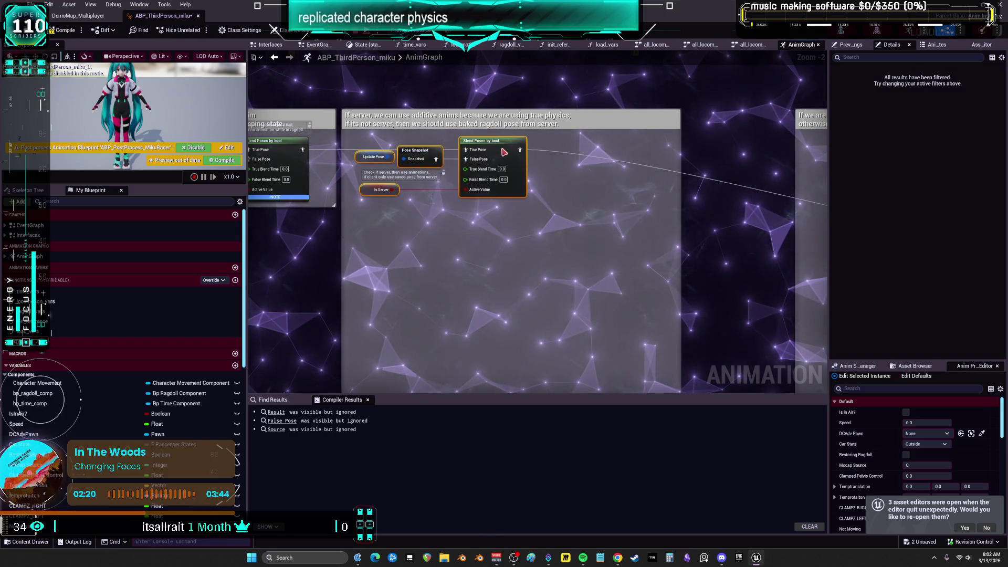
pyautogui.scroll(-2, 504, 151)
pyautogui.moveTo(616, 288)
pyautogui.mouseDown()
pyautogui.moveTo(614, 297)
pyautogui.moveTo(540, 207)
pyautogui.moveTo(536, 170)
pyautogui.moveTo(546, 198)
pyautogui.mouseUp()
pyautogui.scroll(1, 535, 173)
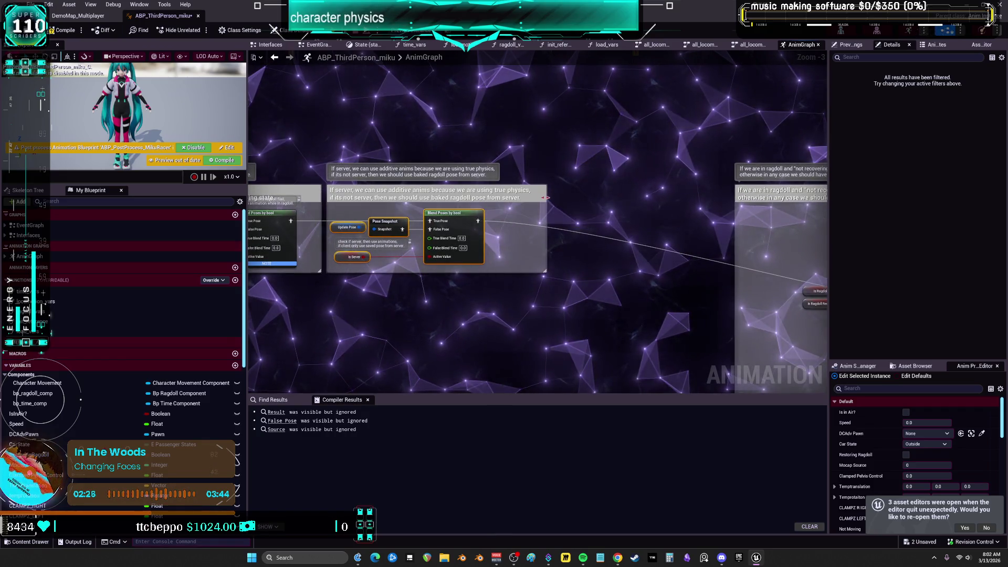
pyautogui.scroll(-3, 484, 267)
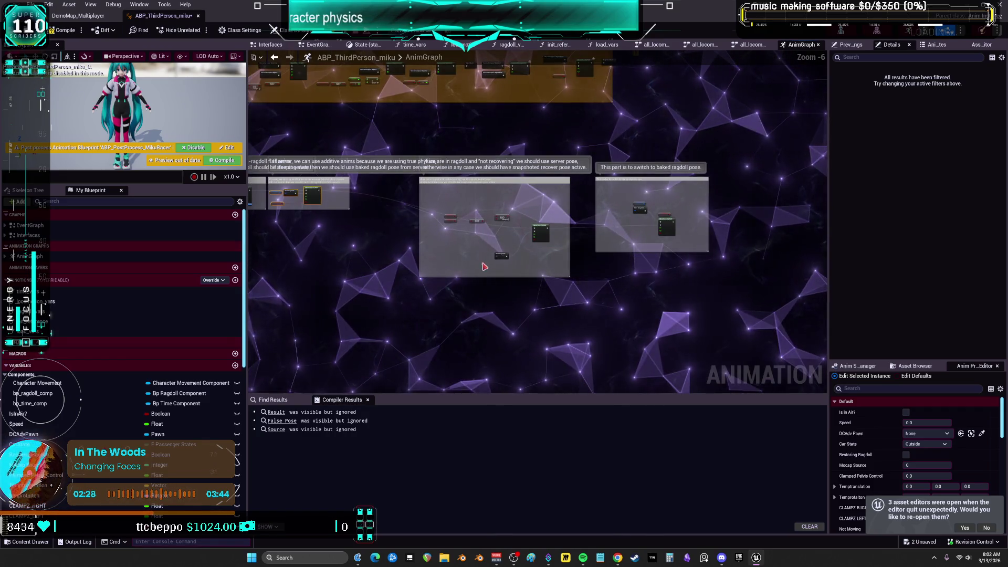
# Move Pose Snapshot up beside Blend Poses by bool
pyautogui.scroll(3, 480, 244)
pyautogui.click(555, 282)
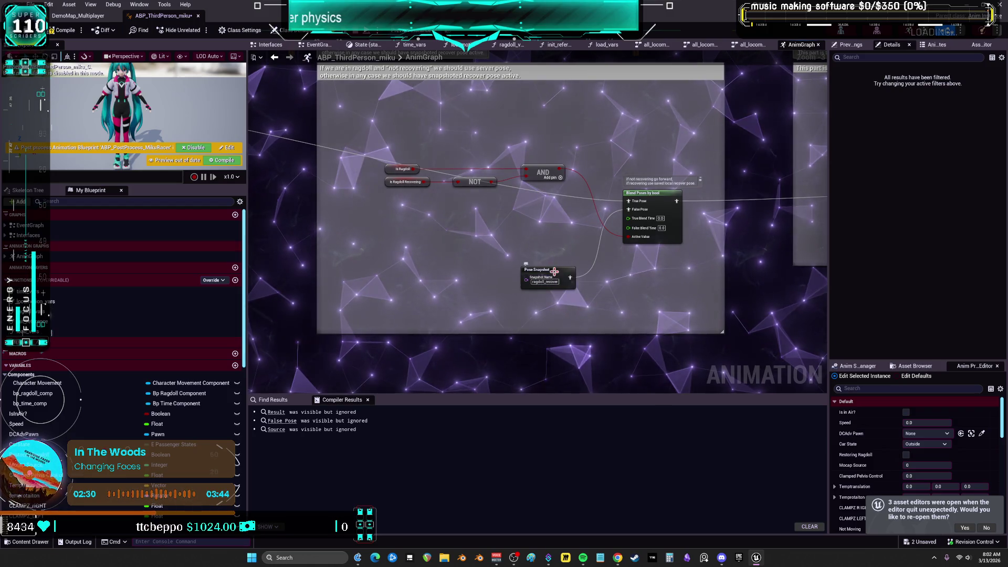
pyautogui.moveTo(554, 271); pyautogui.dragTo(563, 203)
pyautogui.moveTo(565, 159); pyautogui.dragTo(402, 192)
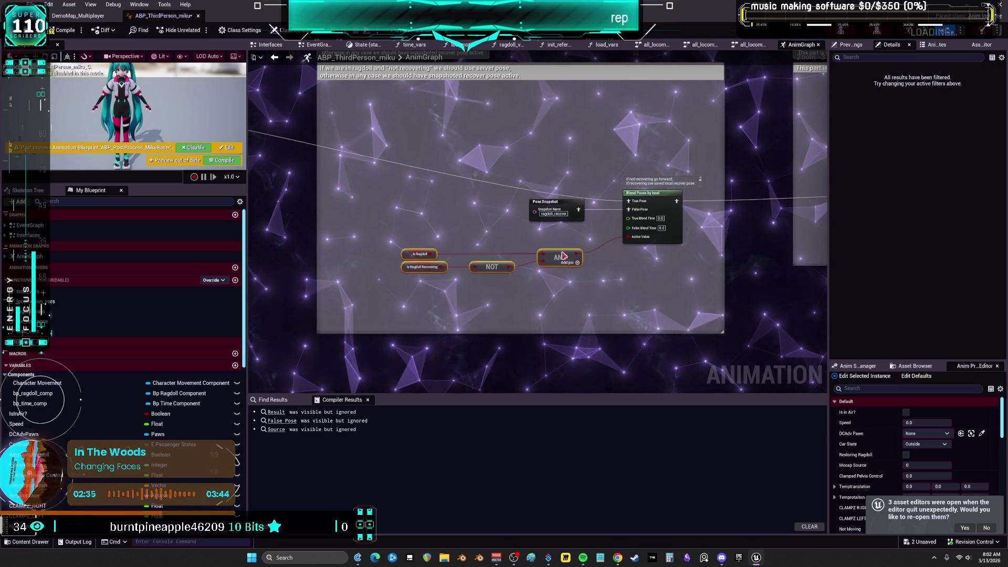
pyautogui.scroll(3, 593, 236)
pyautogui.click(534, 288)
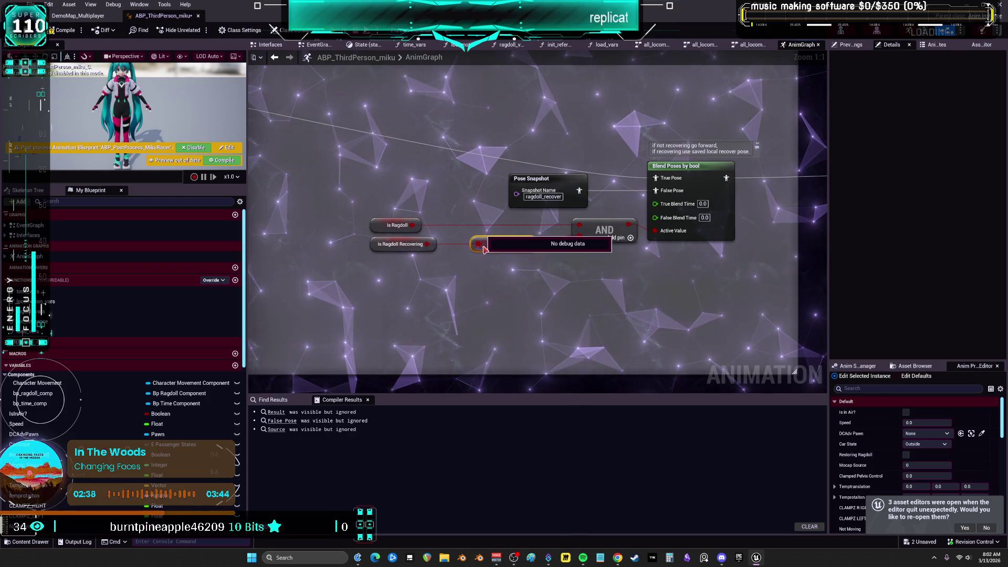
# Rearrange the Is Ragdoll, Is Ragdoll Recovering, NOT and AND nodes and widen the comment around them
pyautogui.moveTo(399, 225); pyautogui.dragTo(443, 226)
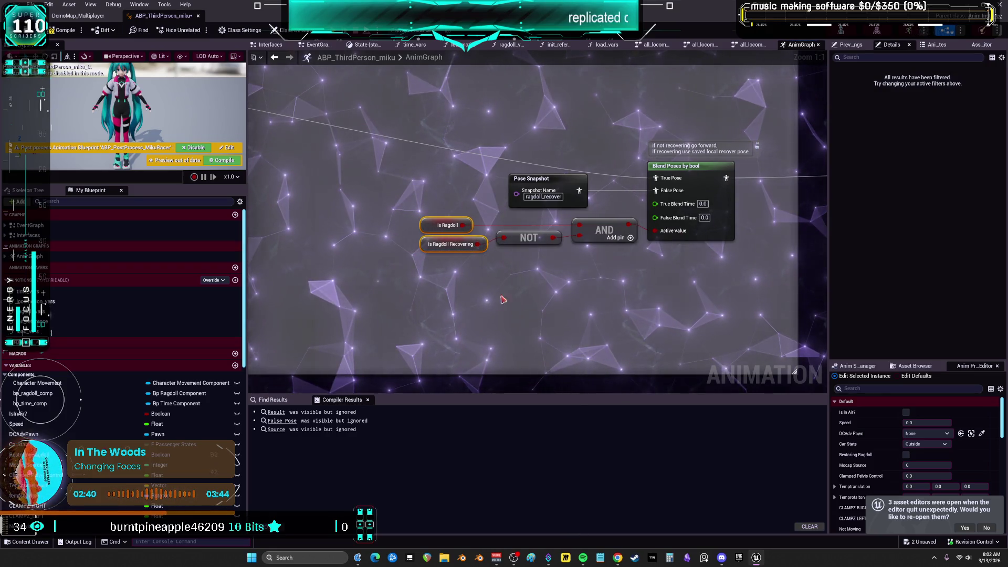
pyautogui.click(451, 244)
pyautogui.scroll(-2, 546, 297)
pyautogui.moveTo(544, 238)
pyautogui.mouseDown()
pyautogui.moveTo(472, 173)
pyautogui.moveTo(502, 284)
pyautogui.mouseUp()
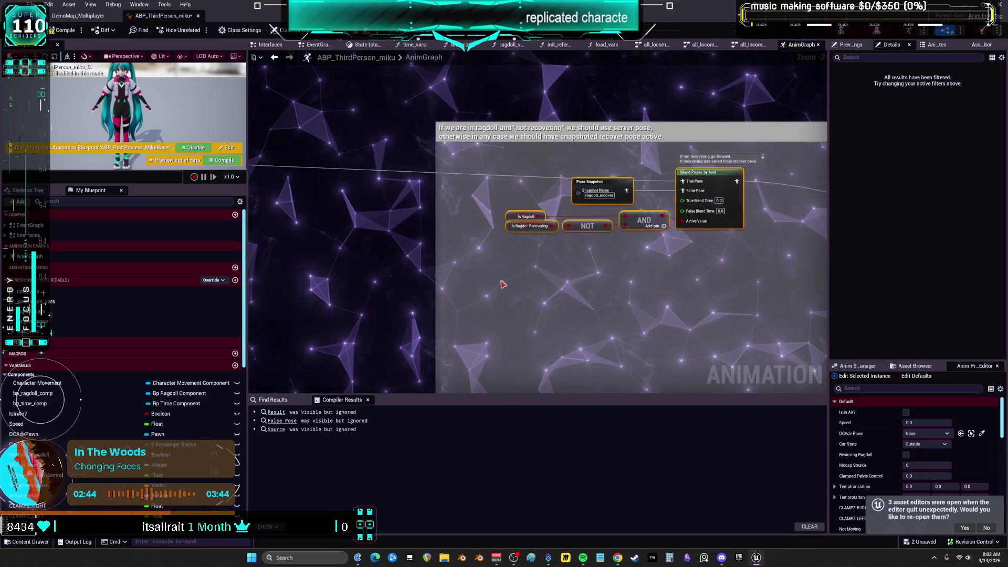
pyautogui.scroll(-2, 575, 265)
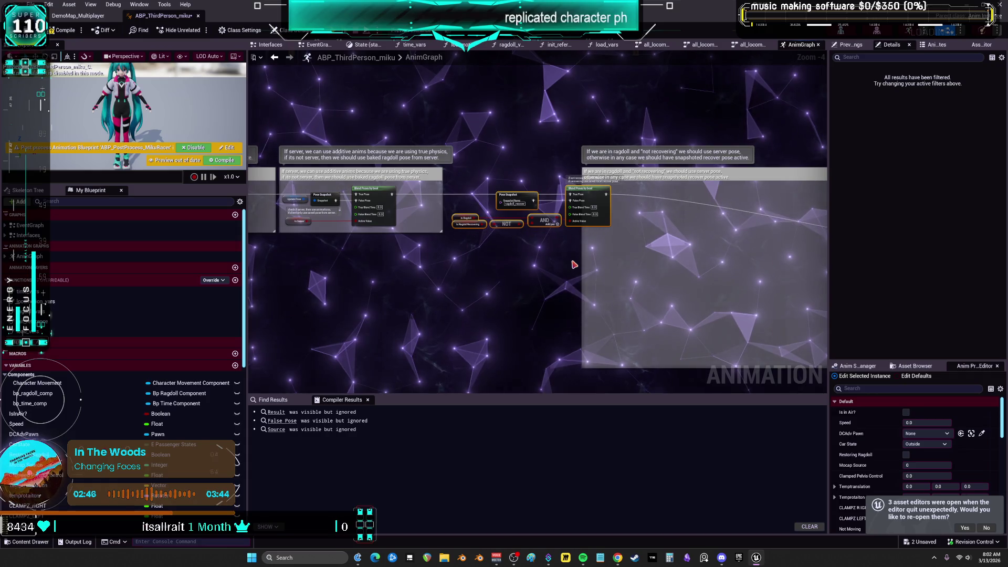
pyautogui.click(628, 175)
pyautogui.moveTo(580, 168); pyautogui.dragTo(448, 169)
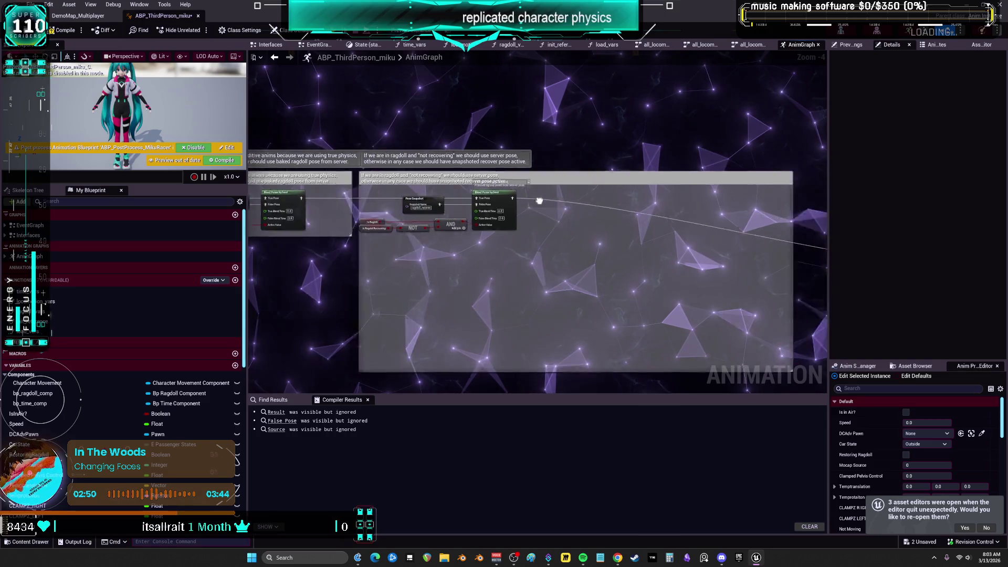
pyautogui.moveTo(539, 201); pyautogui.dragTo(468, 191)
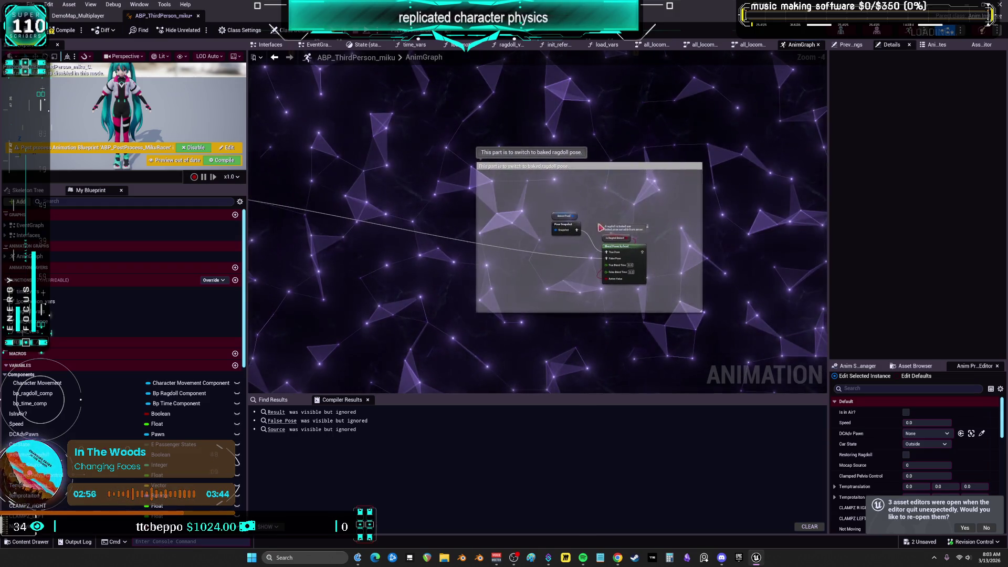
pyautogui.click(560, 198)
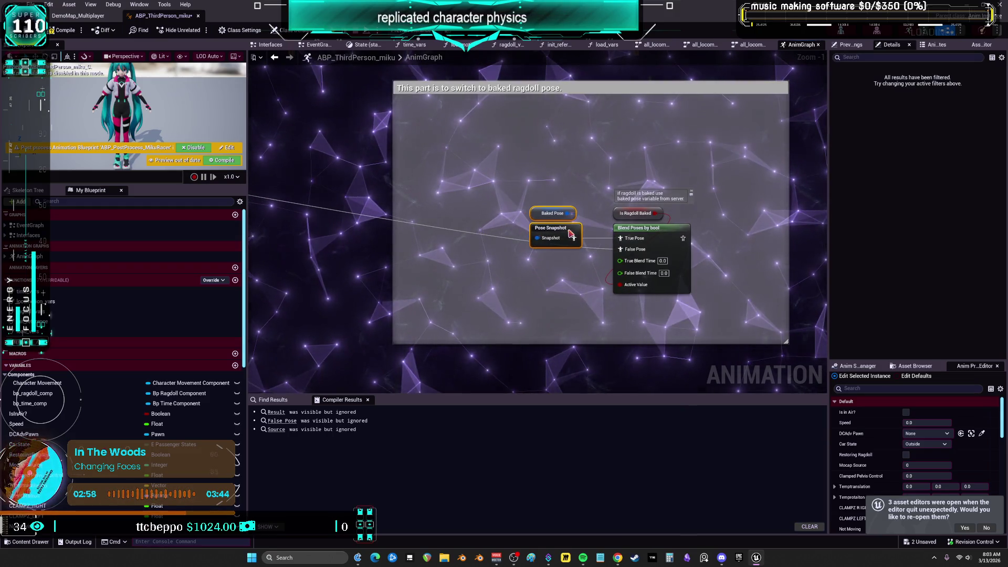
# Move the four baked ragdoll nodes up-left and shrink their comment box to fit
pyautogui.moveTo(507, 188); pyautogui.dragTo(506, 187)
pyautogui.moveTo(635, 231); pyautogui.dragTo(503, 139)
pyautogui.click(767, 322)
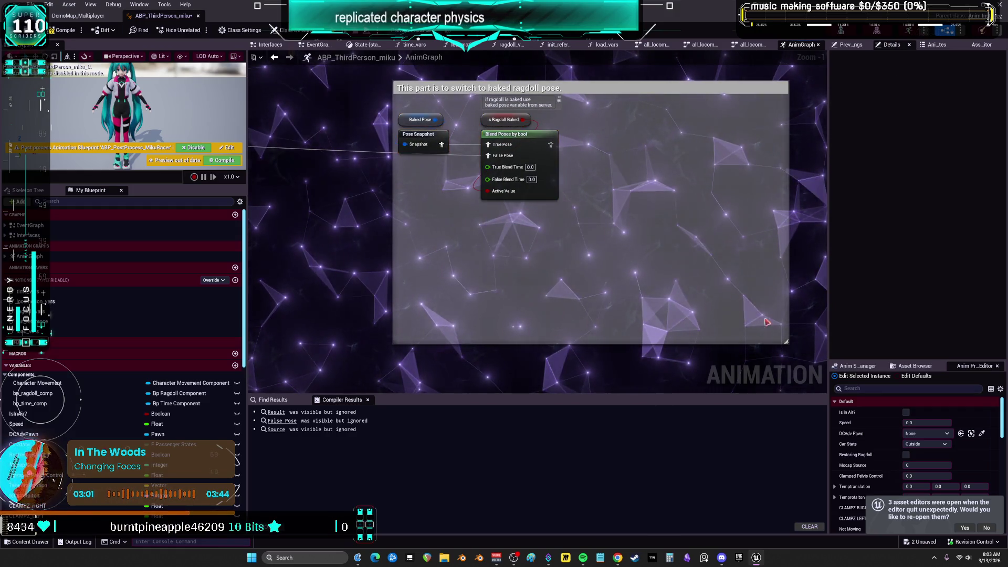
pyautogui.moveTo(630, 256)
pyautogui.mouseDown()
pyautogui.moveTo(566, 208)
pyautogui.moveTo(718, 220)
pyautogui.mouseUp()
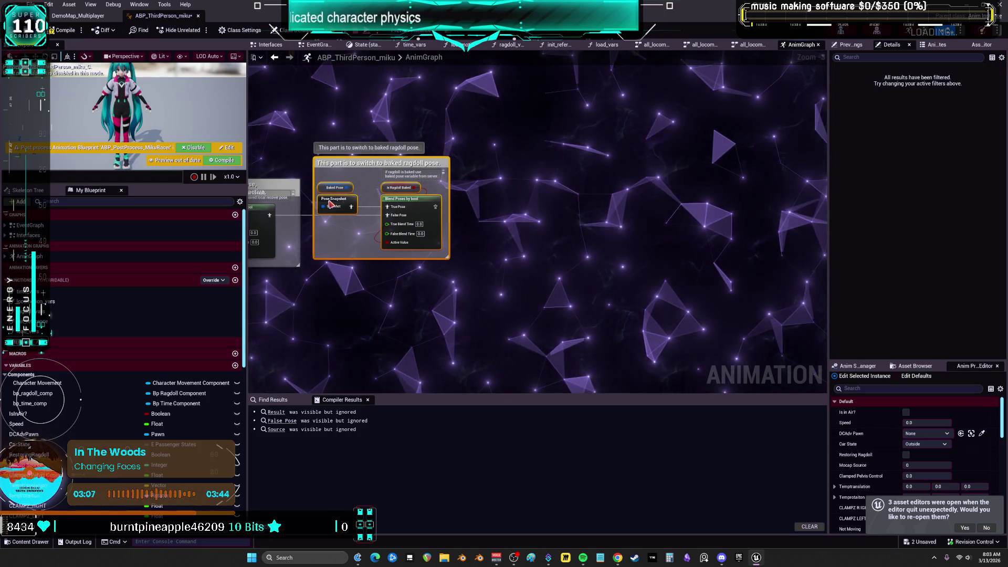
pyautogui.scroll(-5, 684, 222)
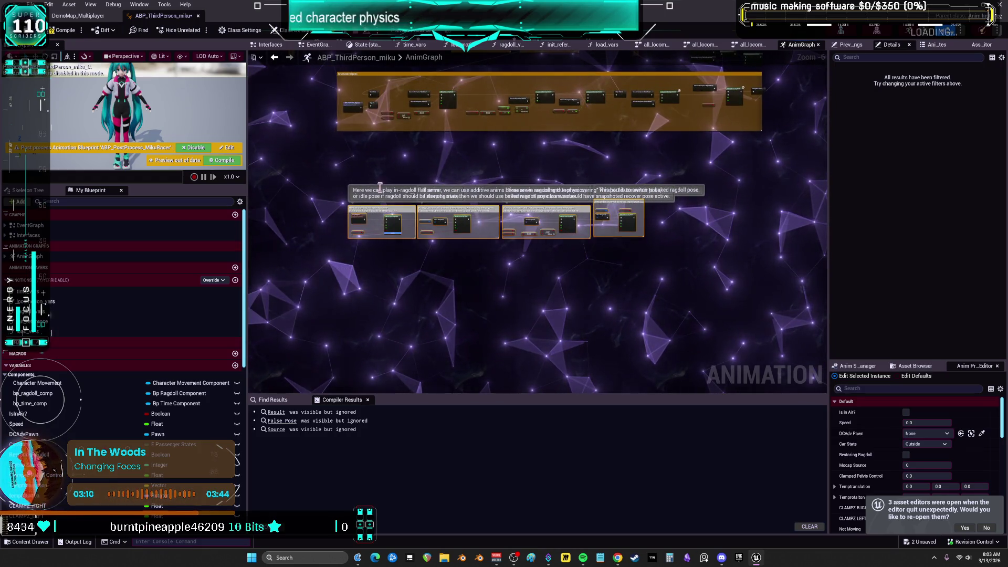
# Open the all_movement to all_ragdoll rule inside all_locomotion to take its ragdoll check, then return to the AnimGraph
pyautogui.scroll(2, 524, 325)
pyautogui.moveTo(533, 285)
pyautogui.mouseDown()
pyautogui.moveTo(525, 158)
pyautogui.moveTo(499, 252)
pyautogui.moveTo(462, 210)
pyautogui.moveTo(424, 291)
pyautogui.moveTo(547, 225)
pyautogui.moveTo(641, 227)
pyautogui.moveTo(567, 206)
pyautogui.moveTo(603, 105)
pyautogui.moveTo(626, 158)
pyautogui.mouseUp()
pyautogui.doubleClick(627, 158)
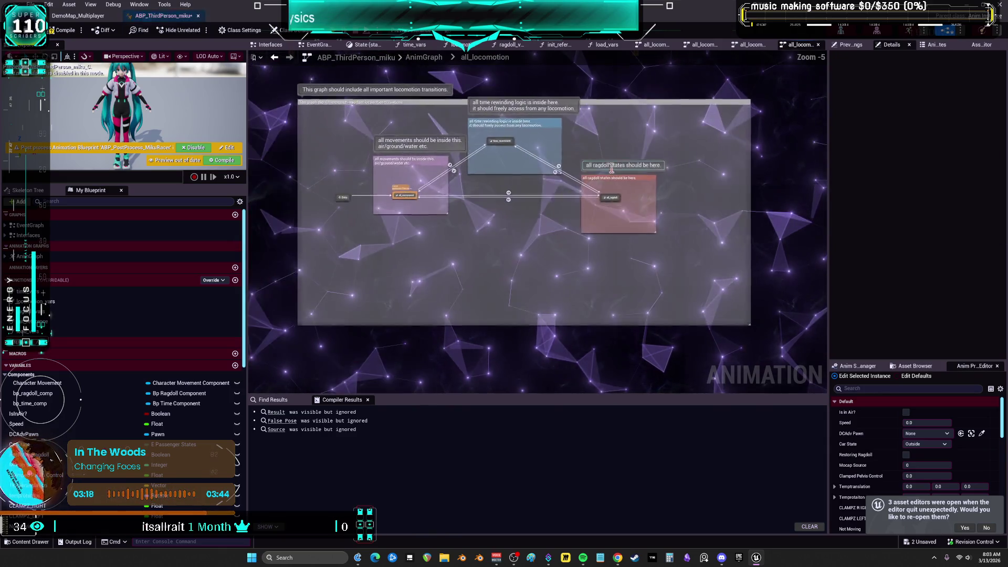
pyautogui.click(423, 57)
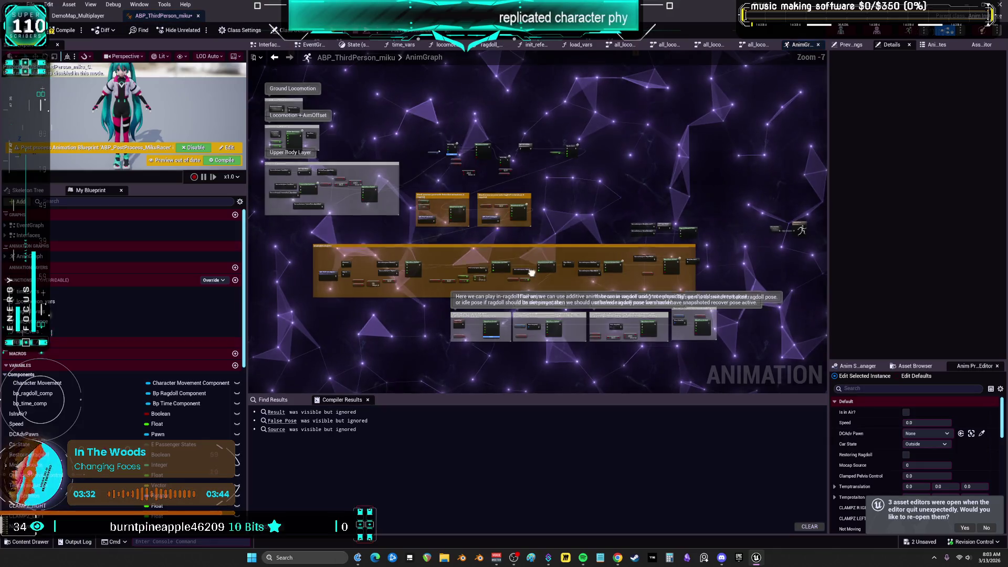
pyautogui.moveTo(592, 373); pyautogui.dragTo(591, 232)
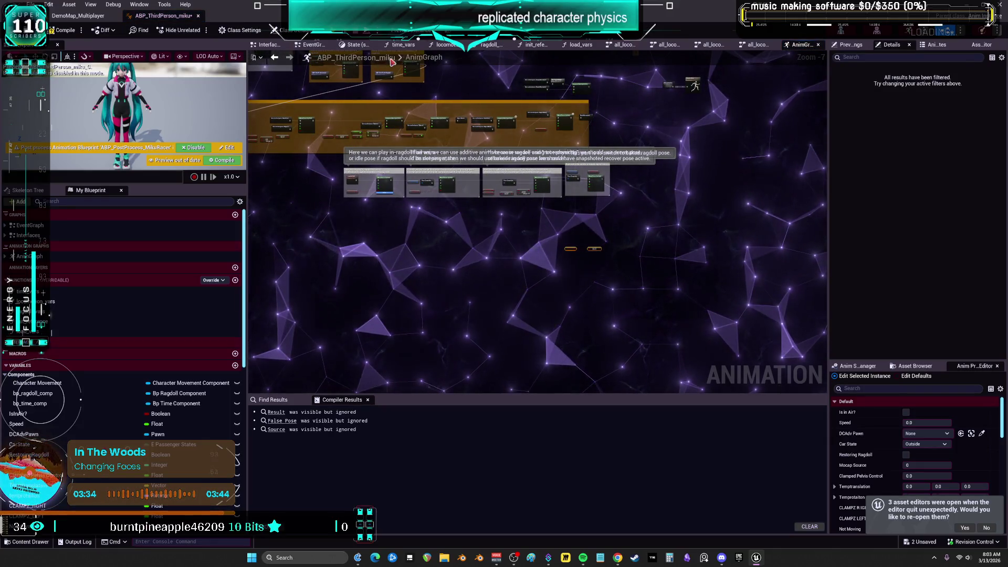
pyautogui.click(756, 44)
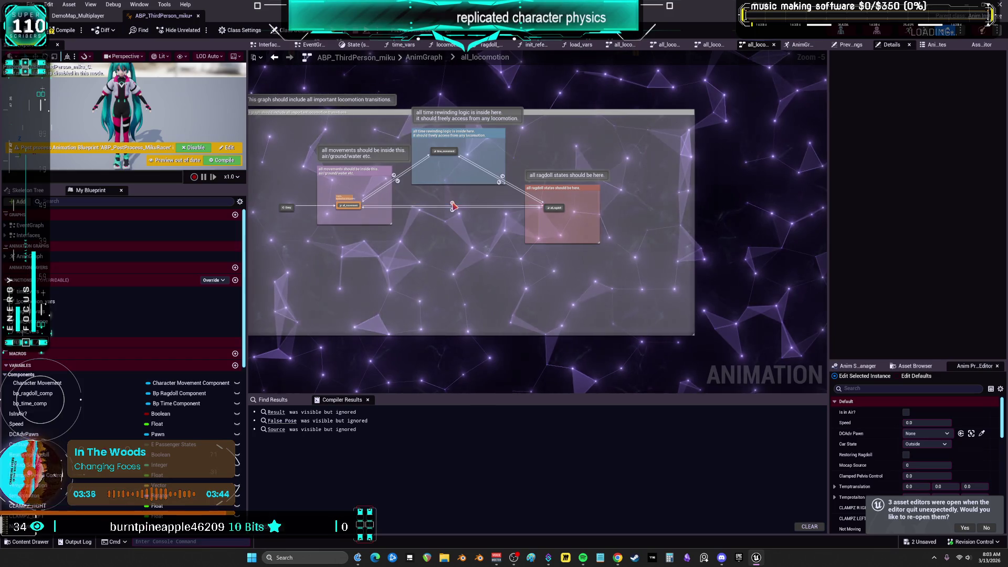
pyautogui.doubleClick(452, 210)
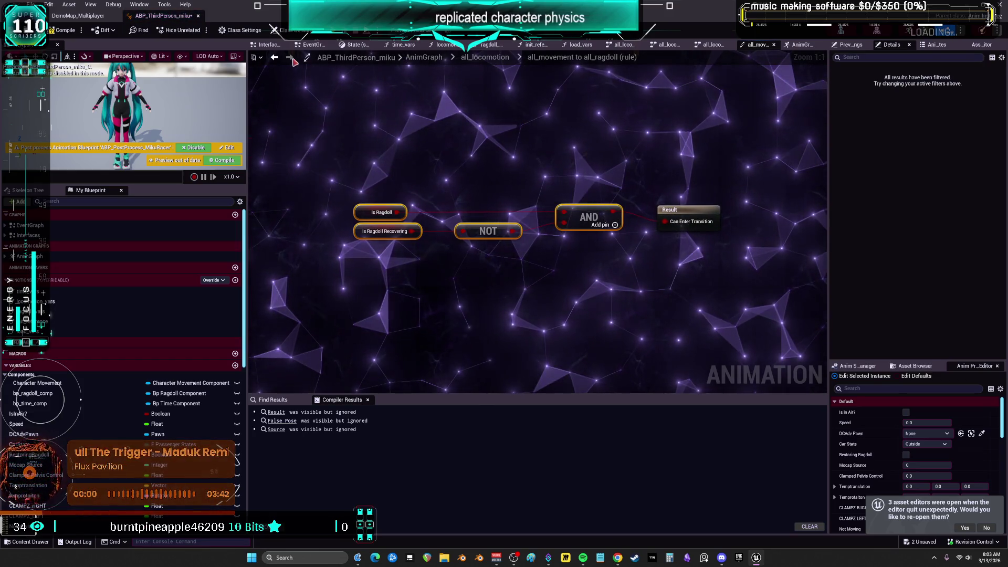
pyautogui.click(274, 57)
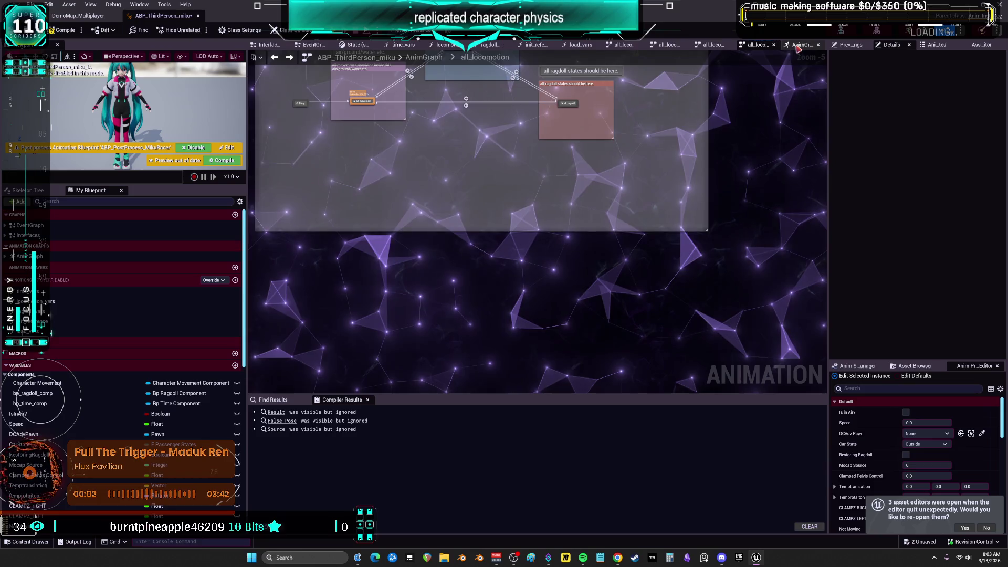
pyautogui.click(802, 44)
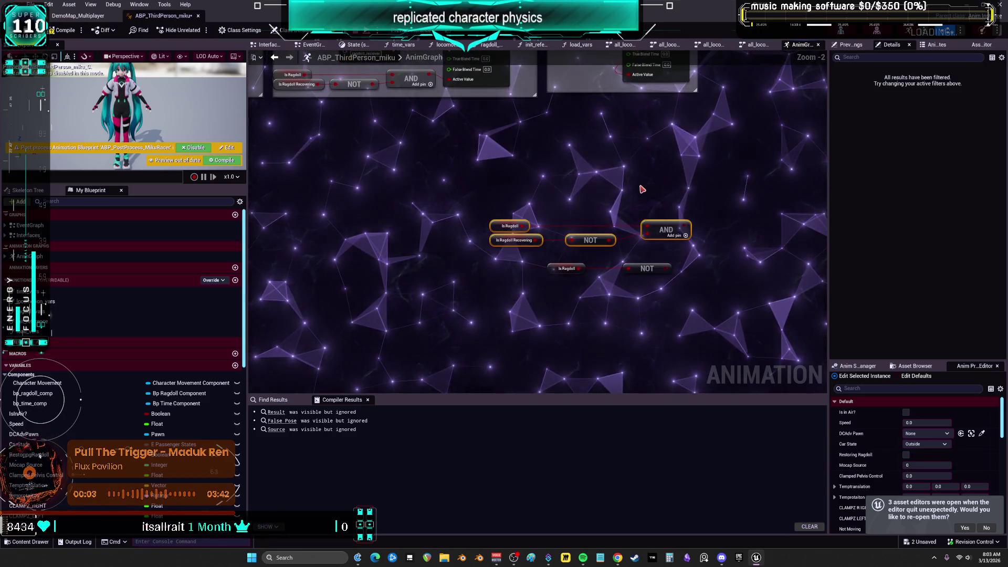
# Move the copied Is Ragdoll, NOT and AND nodes up toward the comment sections
pyautogui.scroll(2, 641, 189)
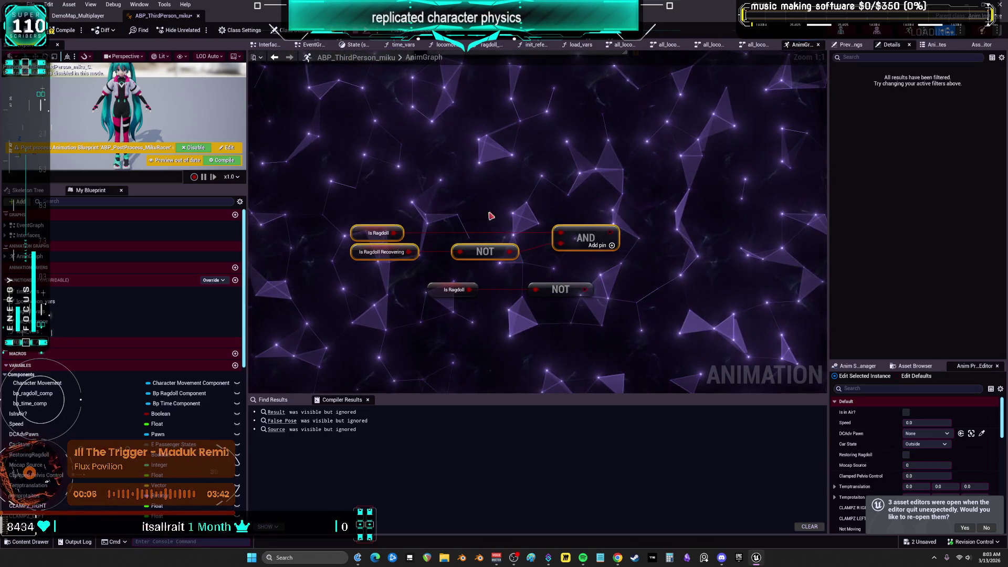
pyautogui.click(540, 198)
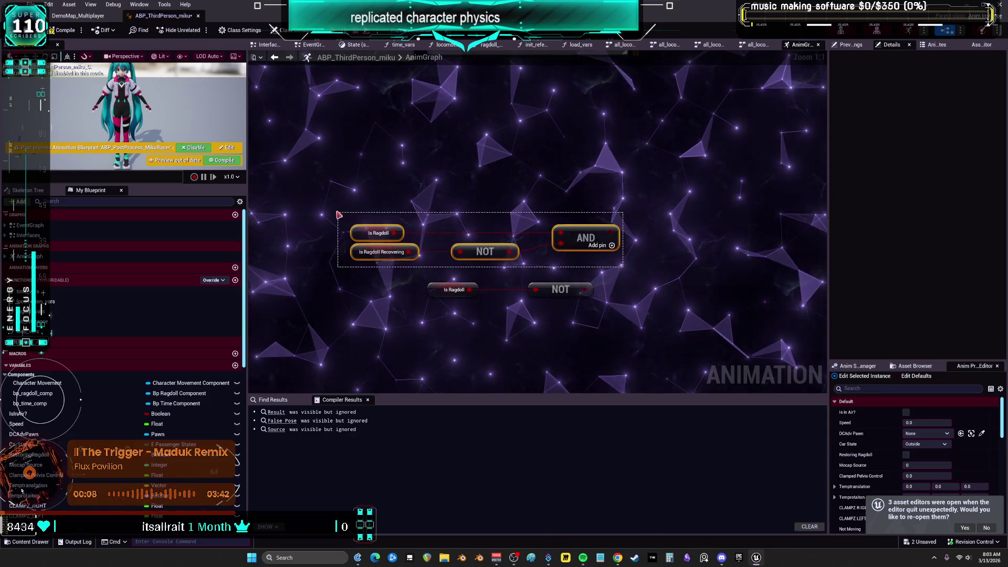
pyautogui.moveTo(339, 215); pyautogui.dragTo(339, 215)
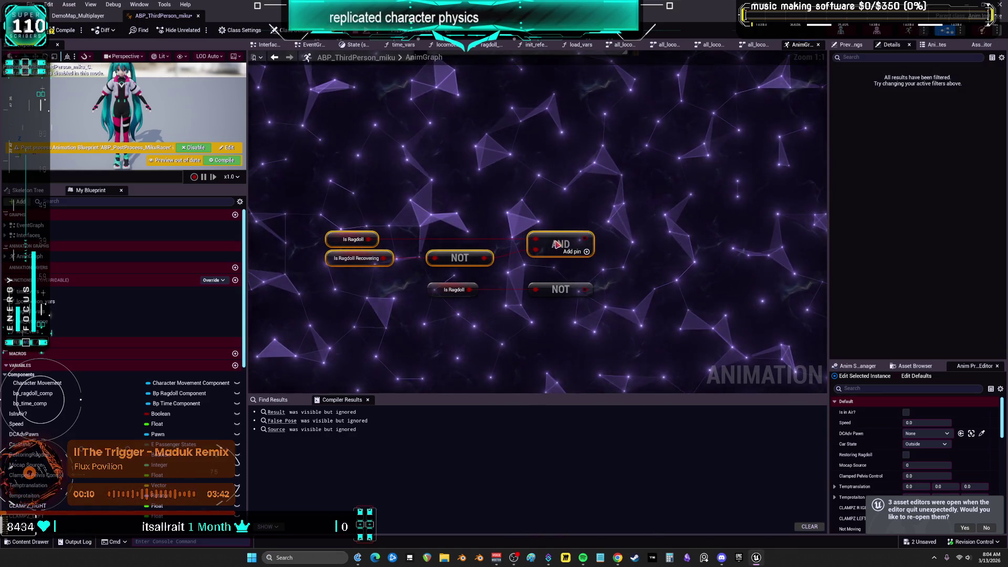
pyautogui.scroll(-2, 634, 333)
pyautogui.moveTo(505, 298)
pyautogui.mouseDown()
pyautogui.moveTo(525, 74)
pyautogui.moveTo(527, 276)
pyautogui.mouseUp()
pyautogui.moveTo(566, 345)
pyautogui.mouseDown()
pyautogui.moveTo(563, 250)
pyautogui.moveTo(536, 227)
pyautogui.mouseUp()
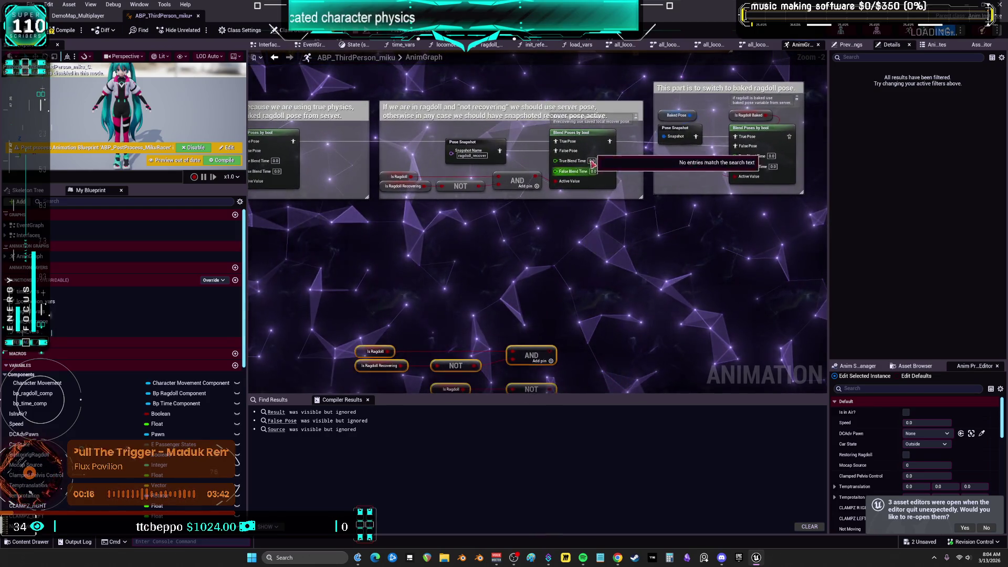
# Paste a second Blend Poses by bool, delete the extra Is Ragdoll/NOT nodes, and wire AND to Active Value
pyautogui.hotkey('ctrl', 'v')
pyautogui.moveTo(552, 267)
pyautogui.mouseDown()
pyautogui.moveTo(479, 164)
pyautogui.moveTo(561, 239)
pyautogui.mouseUp()
pyautogui.moveTo(376, 282); pyautogui.dragTo(315, 267)
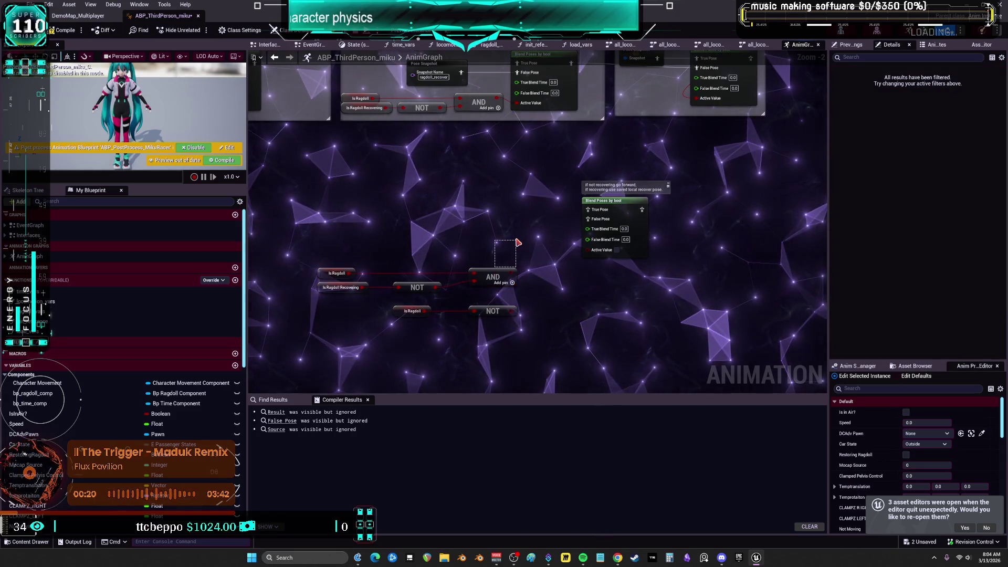
pyautogui.moveTo(518, 242); pyautogui.dragTo(510, 238)
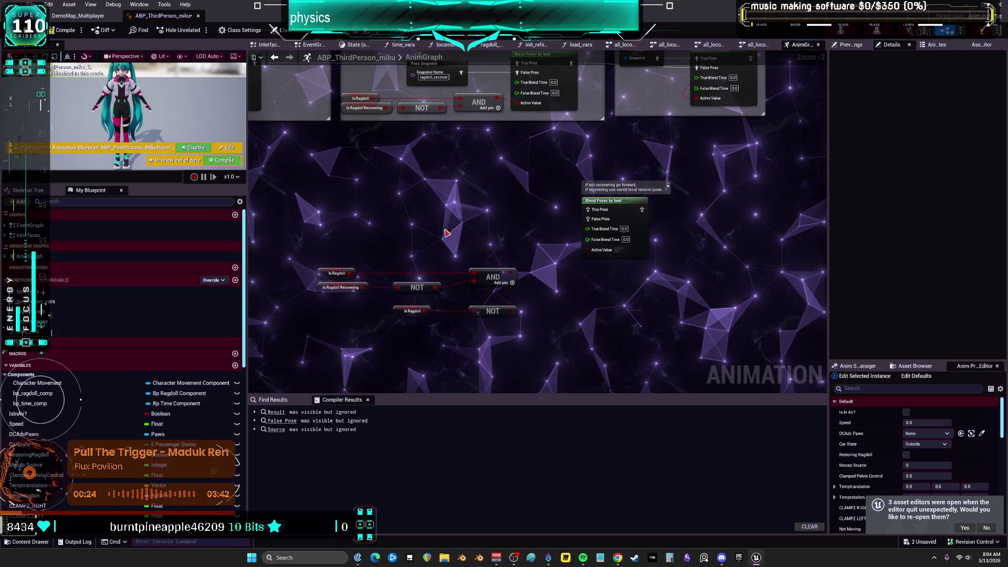
pyautogui.moveTo(525, 336); pyautogui.dragTo(423, 305)
pyautogui.press('Delete')
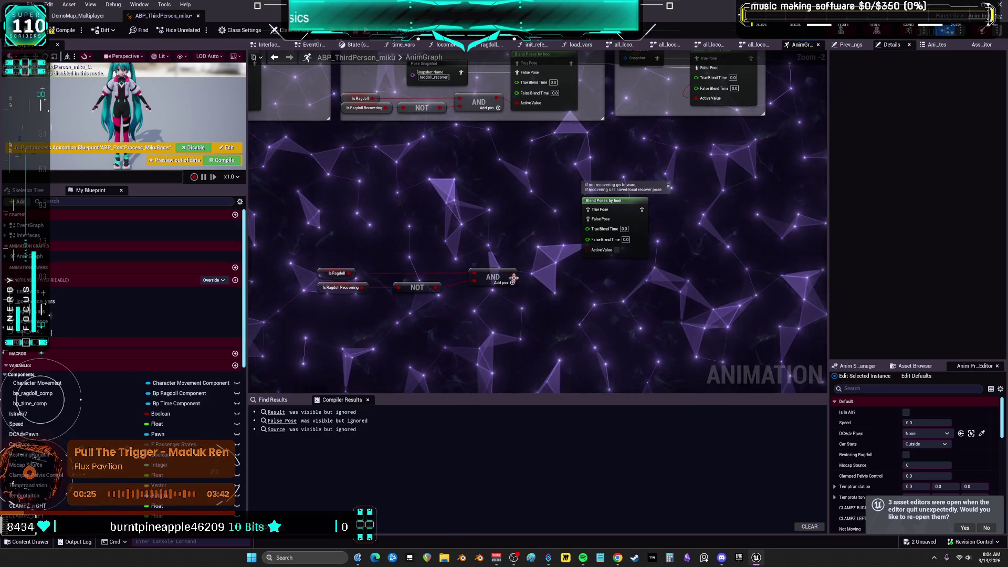
pyautogui.moveTo(591, 267)
pyautogui.mouseDown()
pyautogui.moveTo(495, 273)
pyautogui.moveTo(515, 332)
pyautogui.moveTo(574, 308)
pyautogui.mouseUp()
pyautogui.moveTo(504, 362); pyautogui.dragTo(320, 311)
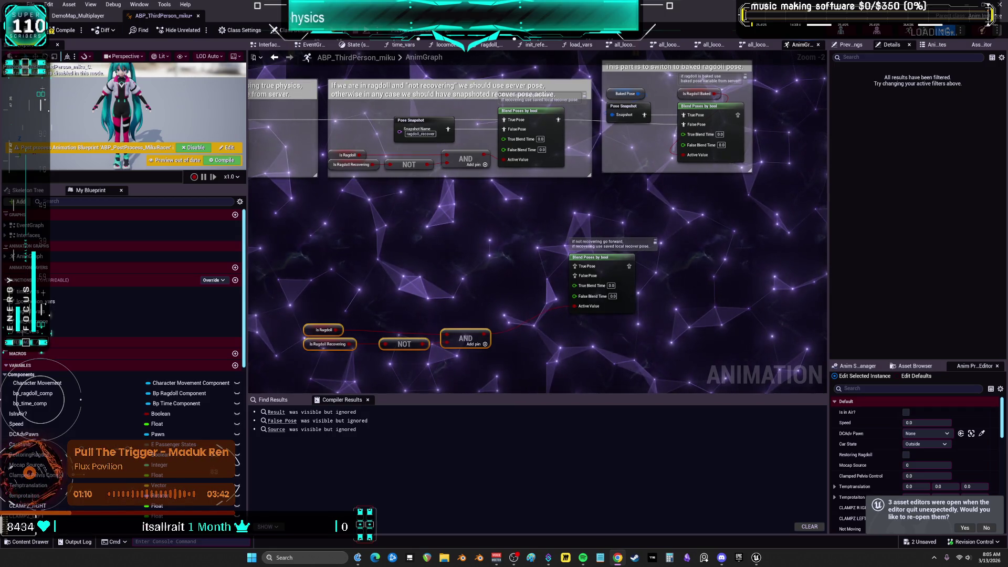
# Review the check logic, Output Pose and the four nodes feeding the layered blend
pyautogui.scroll(-1, 489, 188)
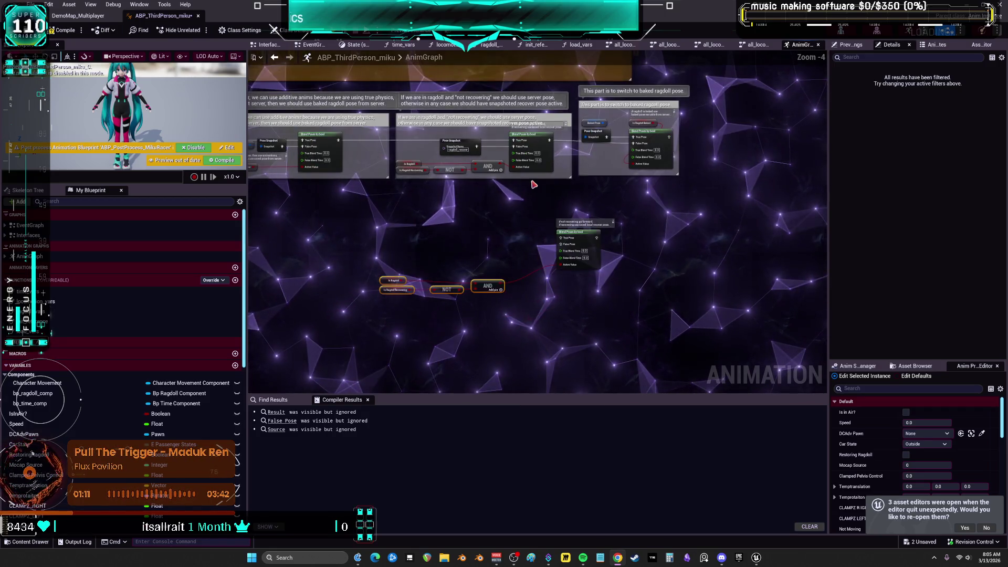
pyautogui.scroll(-1, 488, 188)
pyautogui.moveTo(620, 339); pyautogui.dragTo(330, 232)
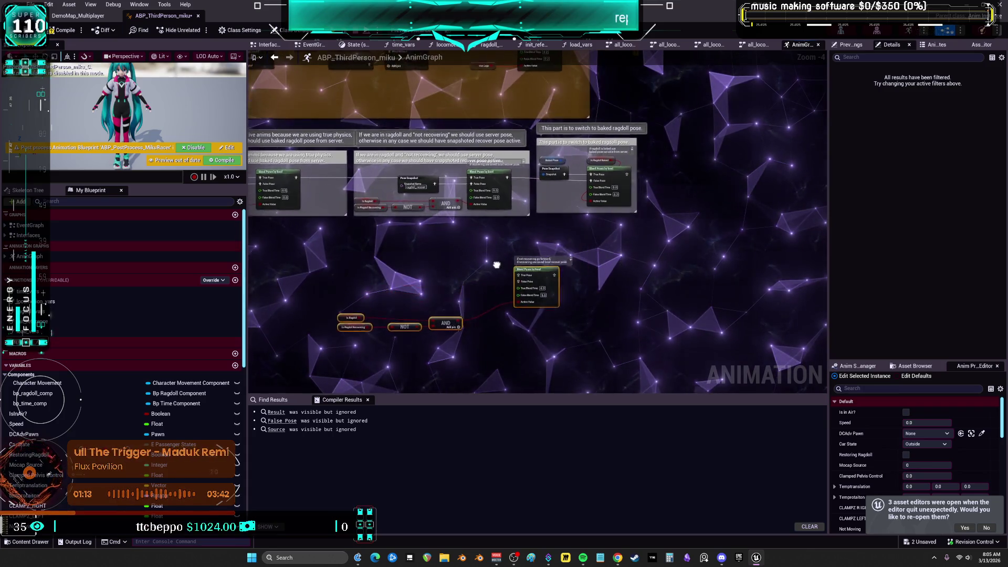
pyautogui.scroll(3, 471, 239)
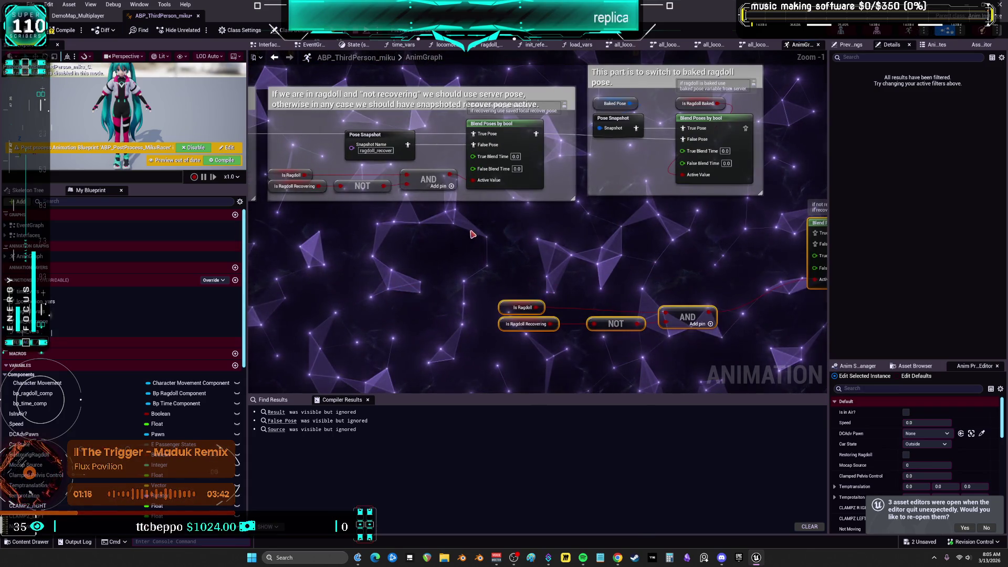
pyautogui.scroll(-1, 419, 289)
pyautogui.scroll(-2, 418, 288)
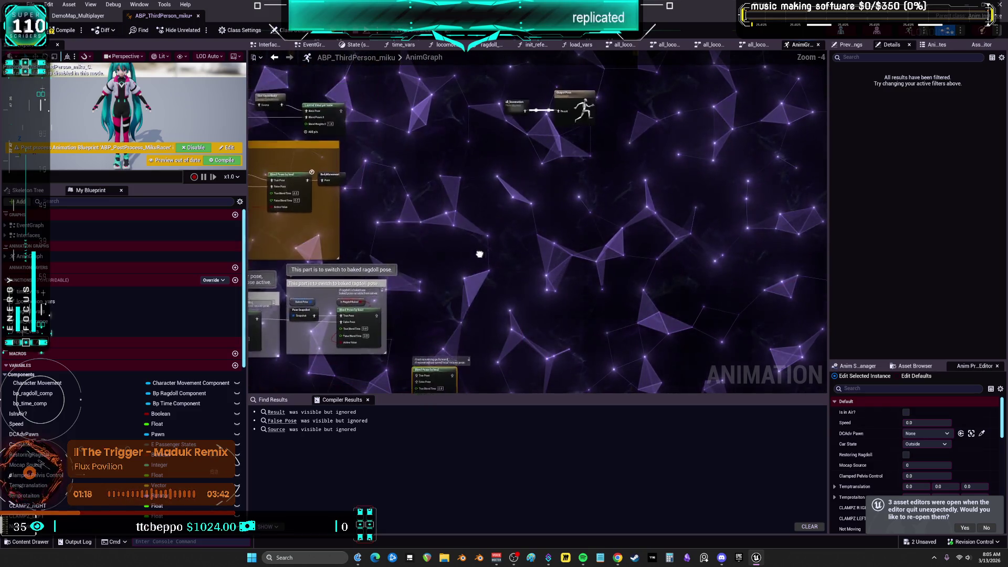
pyautogui.click(574, 158)
pyautogui.moveTo(610, 237)
pyautogui.mouseDown()
pyautogui.moveTo(589, 170)
pyautogui.moveTo(603, 252)
pyautogui.moveTo(617, 262)
pyautogui.mouseUp()
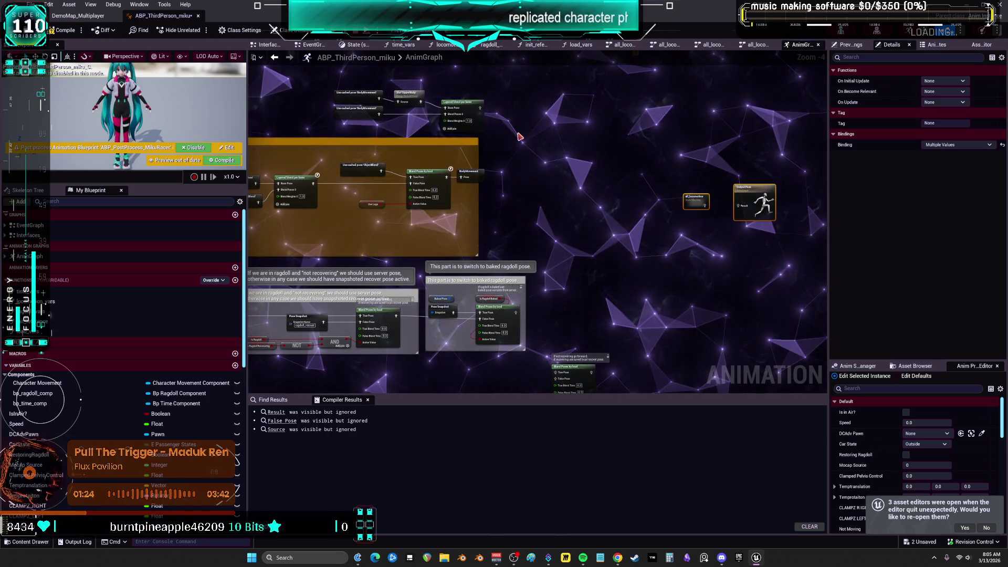
pyautogui.moveTo(515, 135); pyautogui.dragTo(367, 101)
pyautogui.moveTo(514, 177); pyautogui.dragTo(486, 148)
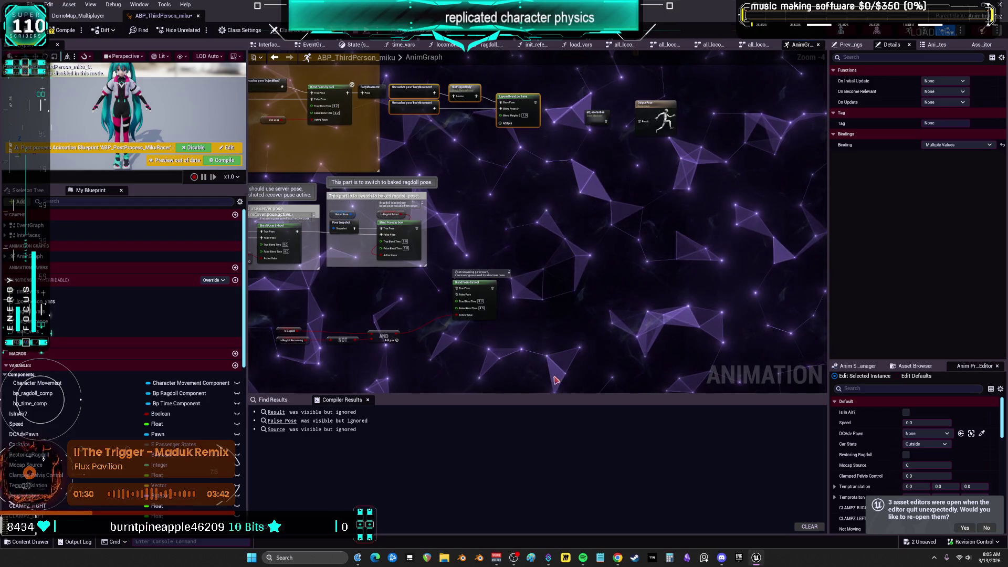
pyautogui.click(425, 372)
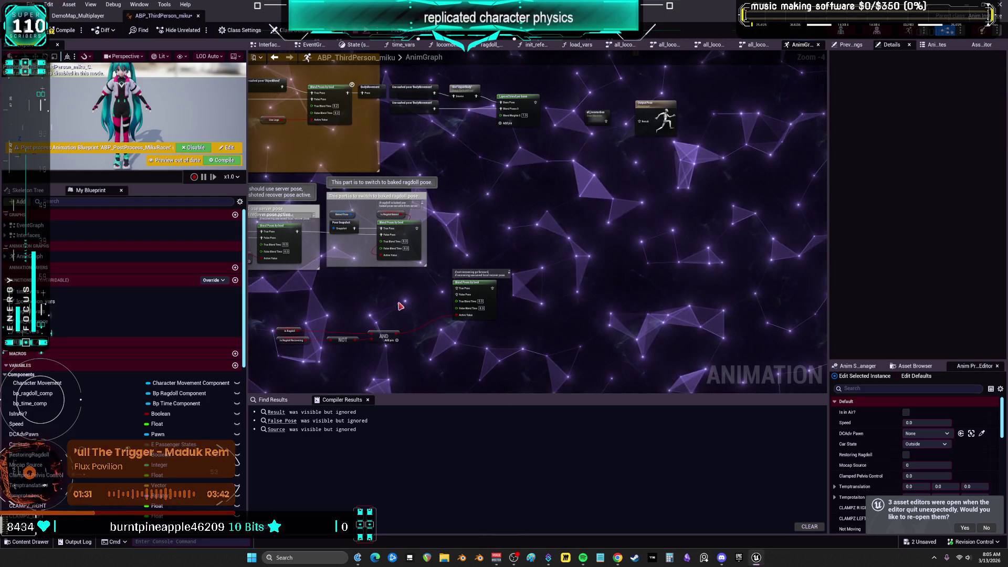
# Move the Blend Poses by bool node and its comment beside Output Pose, lowering Output Pose slightly
pyautogui.moveTo(483, 279); pyautogui.dragTo(548, 194)
pyautogui.moveTo(497, 285); pyautogui.dragTo(592, 169)
pyautogui.click(579, 225)
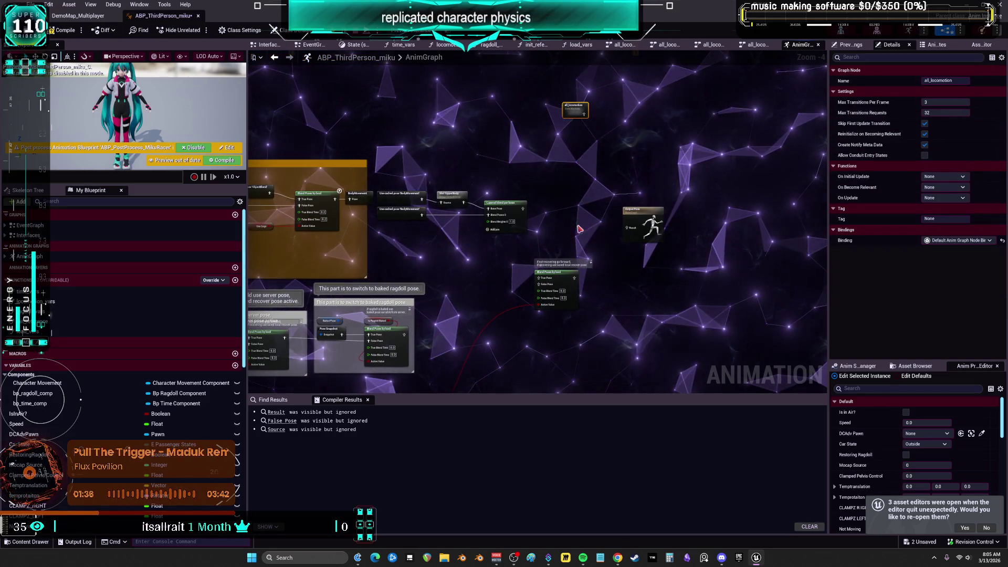
pyautogui.click(565, 228)
pyautogui.scroll(3, 564, 228)
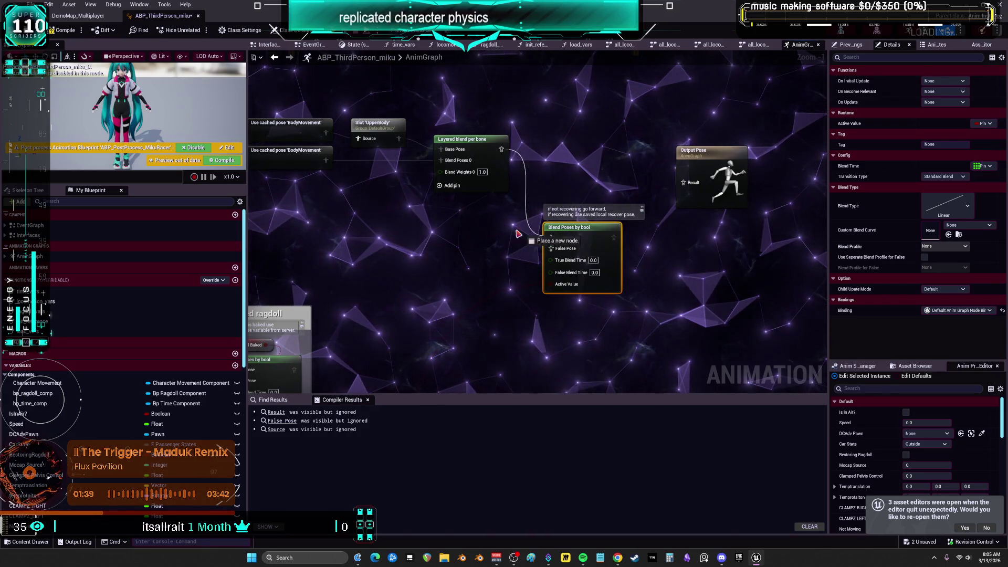
pyautogui.moveTo(551, 251)
pyautogui.mouseDown()
pyautogui.moveTo(578, 150)
pyautogui.moveTo(472, 293)
pyautogui.moveTo(540, 315)
pyautogui.moveTo(517, 146)
pyautogui.moveTo(443, 275)
pyautogui.mouseUp()
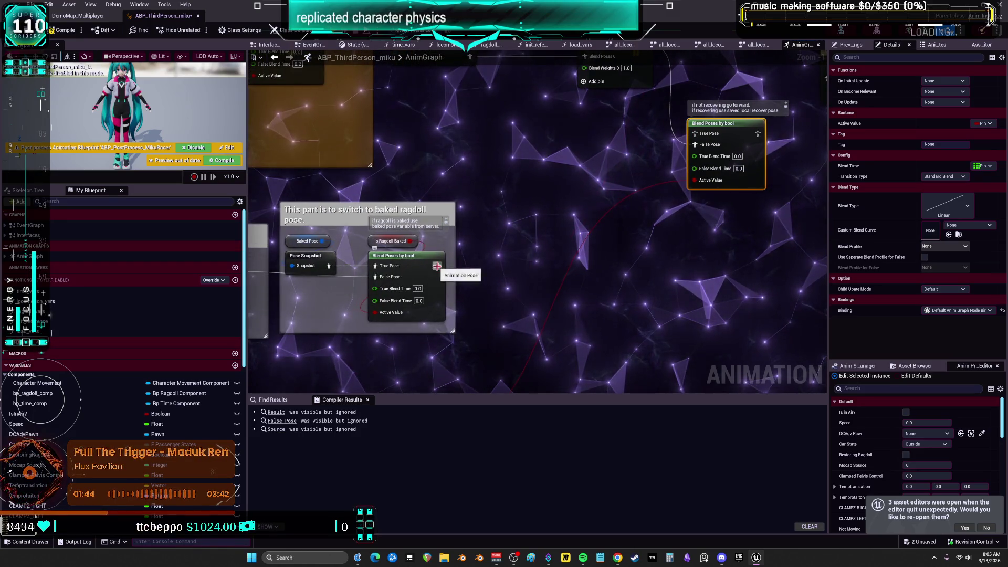
pyautogui.moveTo(698, 138)
pyautogui.mouseDown()
pyautogui.moveTo(613, 184)
pyautogui.moveTo(321, 263)
pyautogui.moveTo(473, 283)
pyautogui.moveTo(367, 174)
pyautogui.mouseUp()
pyautogui.moveTo(565, 86)
pyautogui.mouseDown()
pyautogui.moveTo(556, 157)
pyautogui.moveTo(571, 220)
pyautogui.moveTo(494, 341)
pyautogui.mouseUp()
pyautogui.scroll(1, 554, 273)
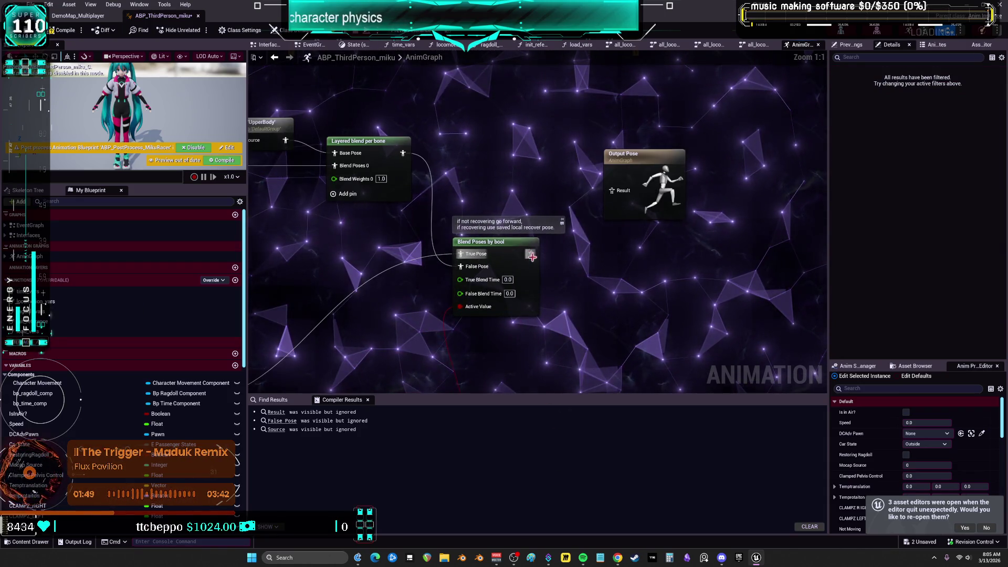
pyautogui.moveTo(649, 159)
pyautogui.mouseDown()
pyautogui.moveTo(649, 240)
pyautogui.moveTo(634, 223)
pyautogui.mouseUp()
pyautogui.click(498, 248)
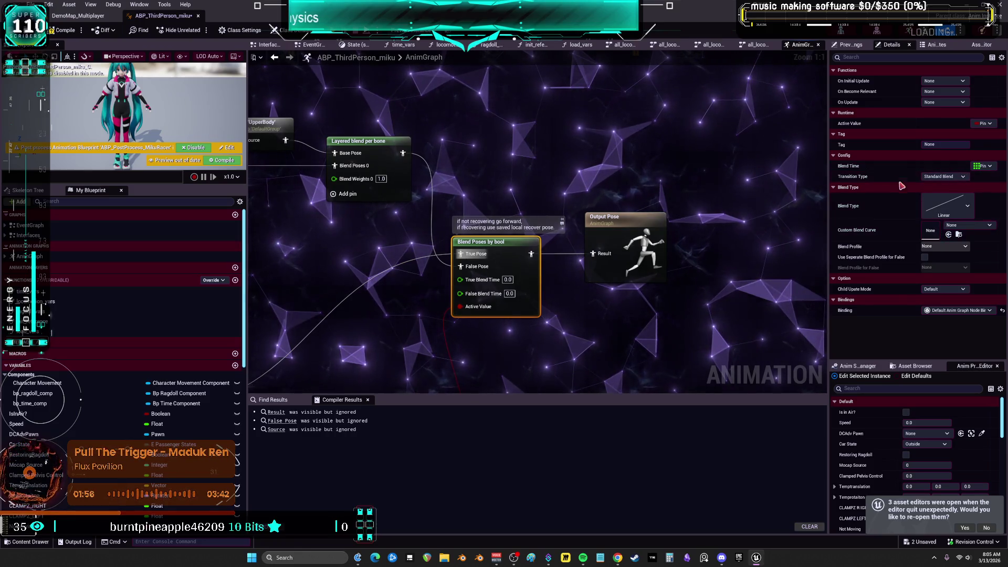
# Set True and False Blend Time to 0.2 and Blend Type to Hermite-Cubic InOut
pyautogui.click(507, 280)
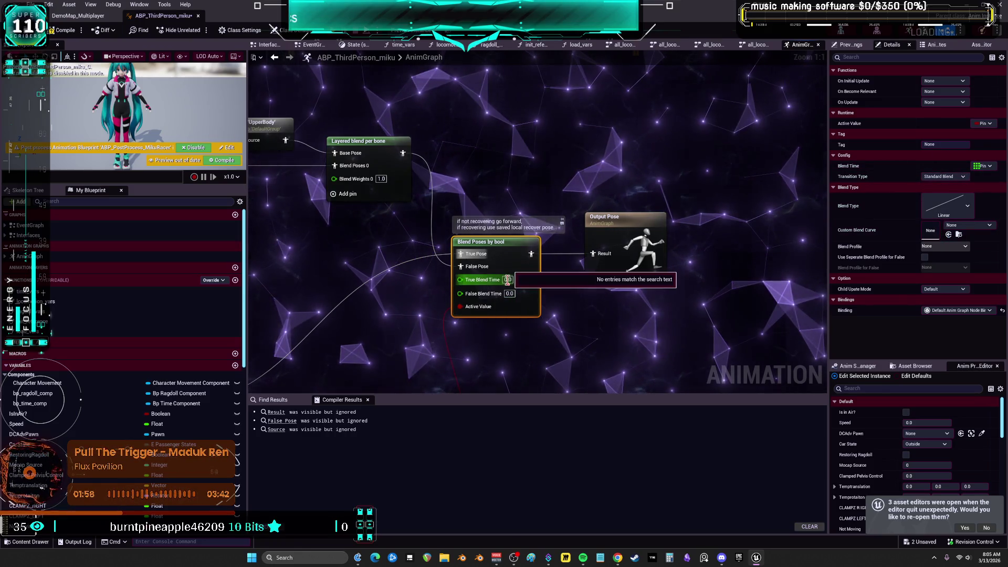
pyautogui.write('0.2')
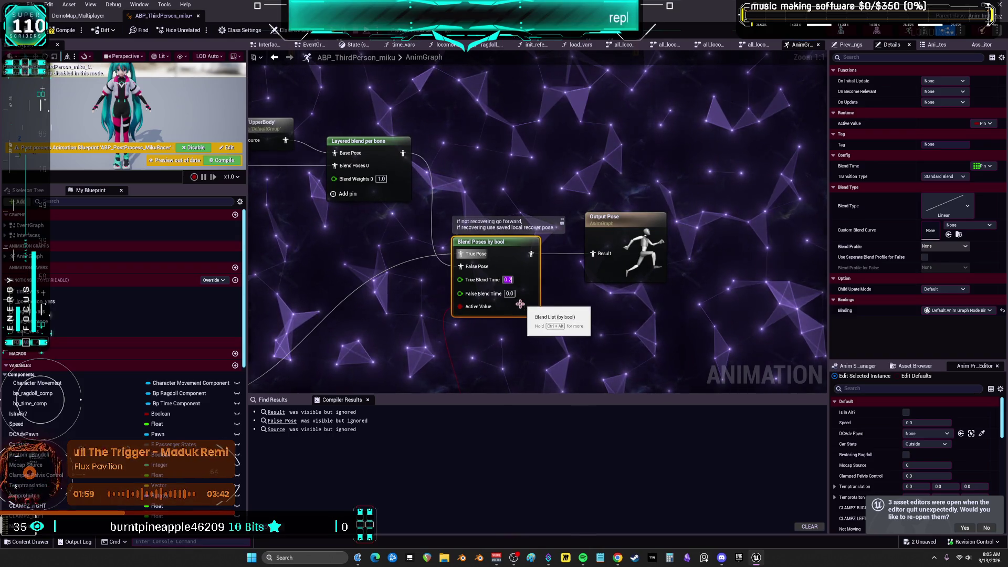
pyautogui.click(510, 293)
pyautogui.write('0.2')
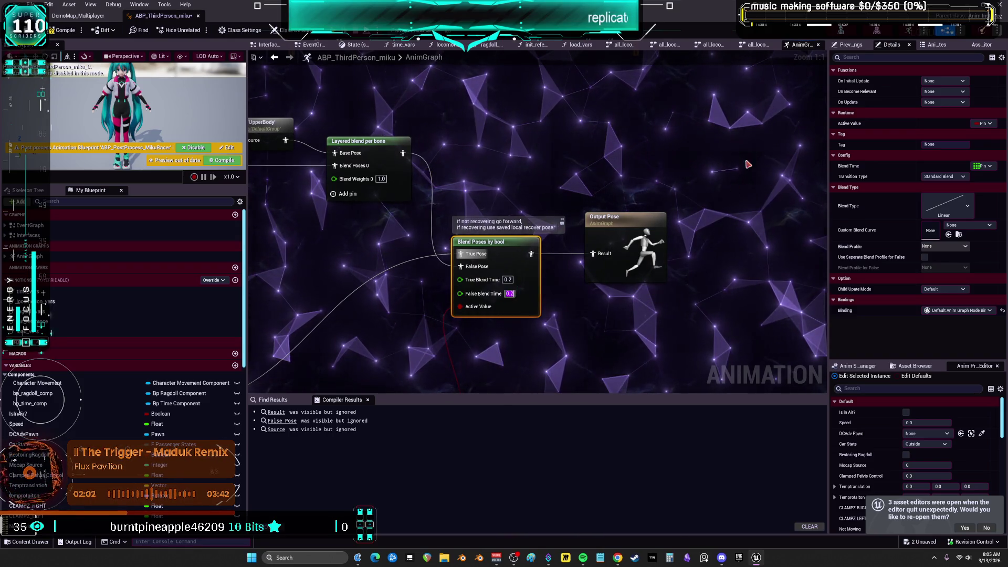
pyautogui.press('Return')
pyautogui.click(942, 217)
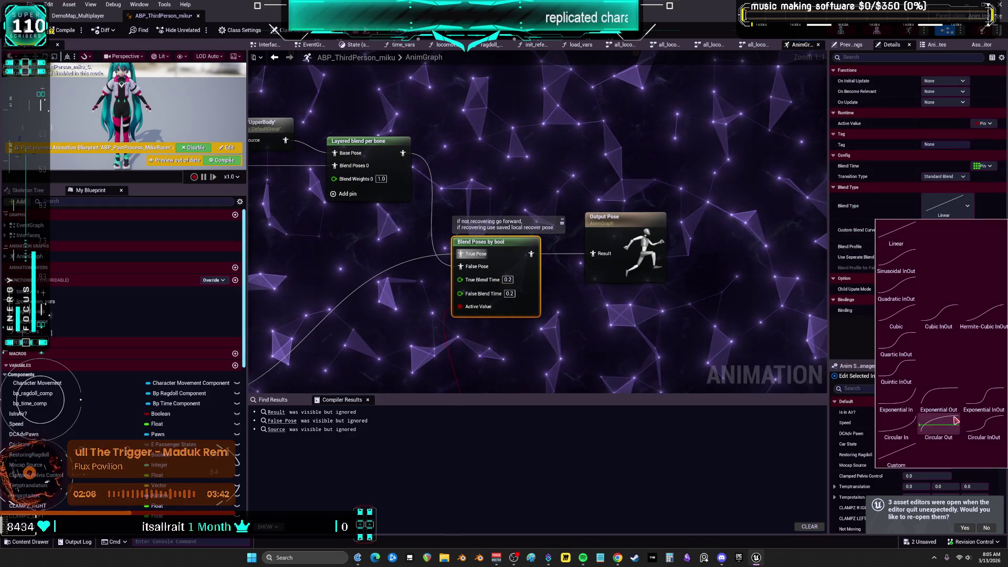
pyautogui.click(977, 310)
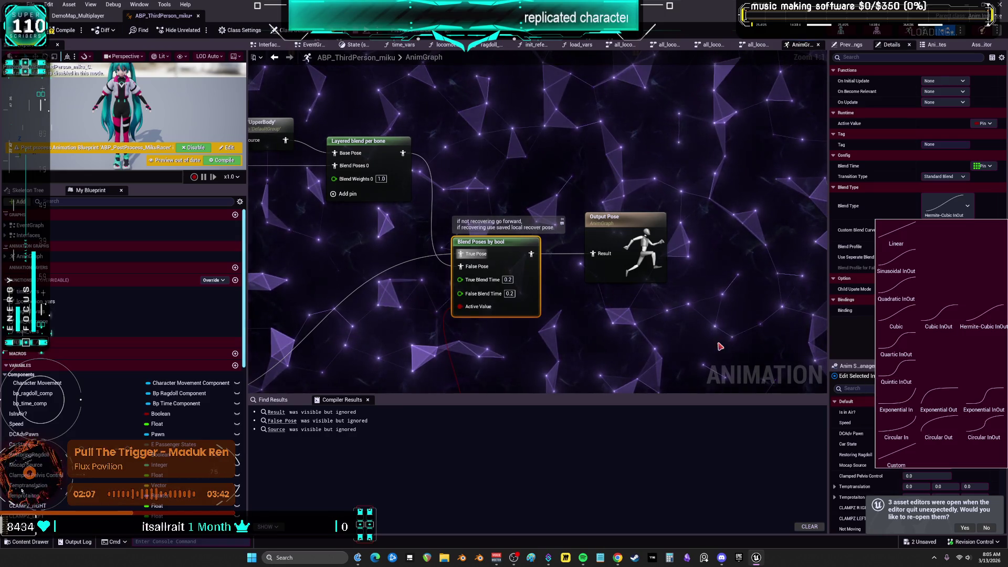
pyautogui.click(943, 176)
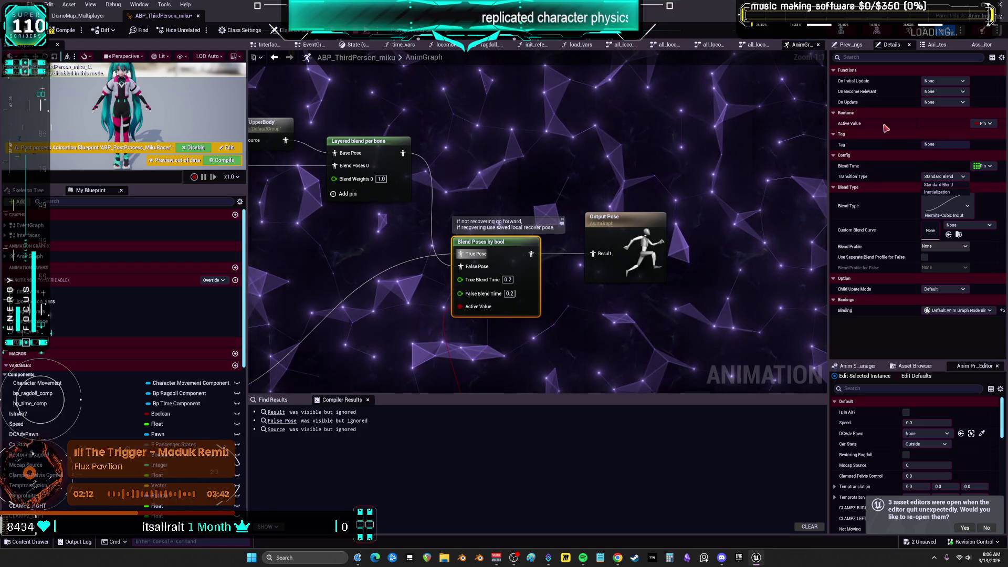
pyautogui.click(738, 254)
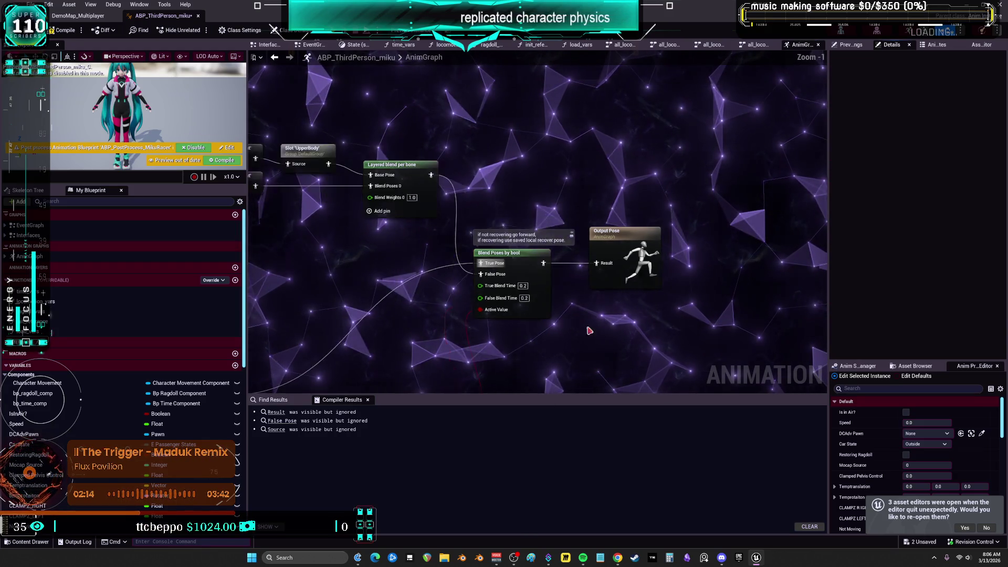
# Compile ABP_ThirdPerson_miku and check out the asset via Check Out Selected
pyautogui.moveTo(551, 315); pyautogui.dragTo(730, 158)
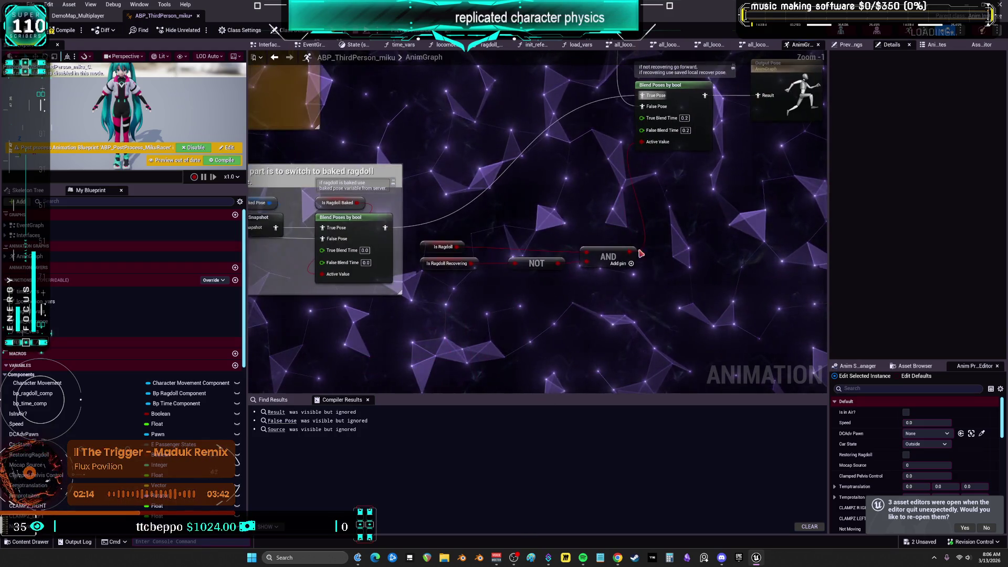
pyautogui.click(62, 31)
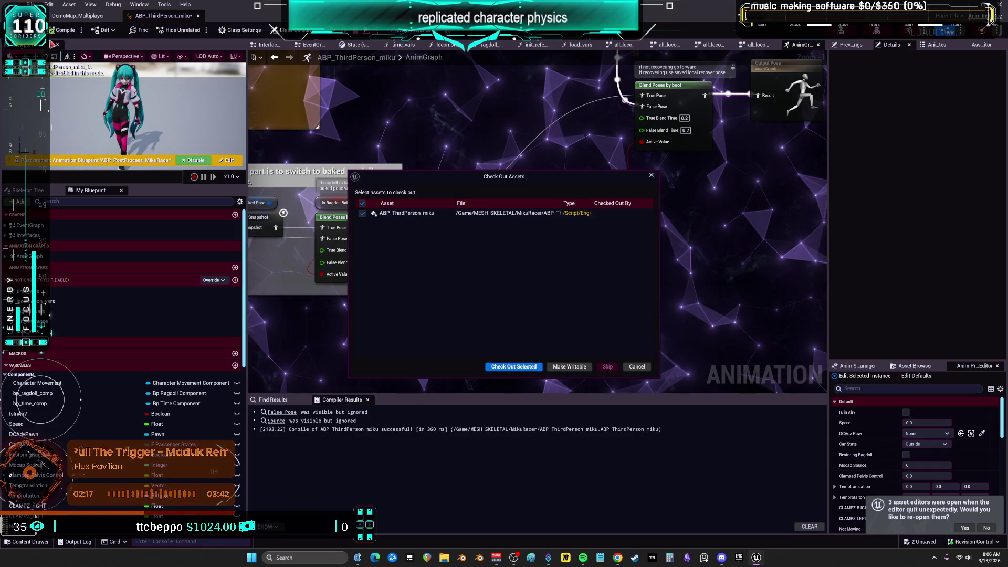
pyautogui.click(527, 364)
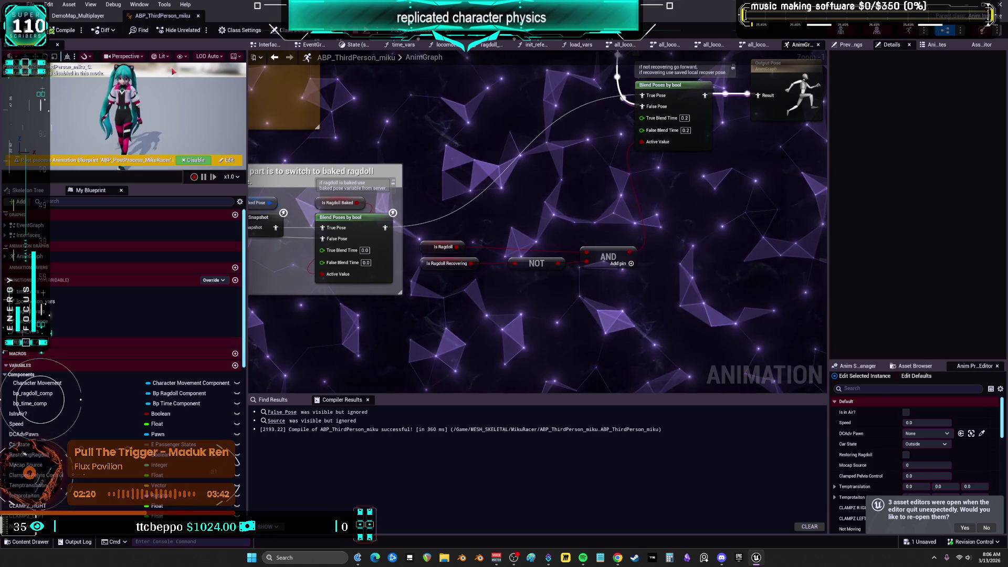
pyautogui.scroll(-1, 423, 193)
pyautogui.moveTo(399, 110)
pyautogui.mouseDown()
pyautogui.moveTo(423, 193)
pyautogui.moveTo(550, 160)
pyautogui.moveTo(646, 163)
pyautogui.mouseUp()
pyautogui.scroll(-2, 549, 160)
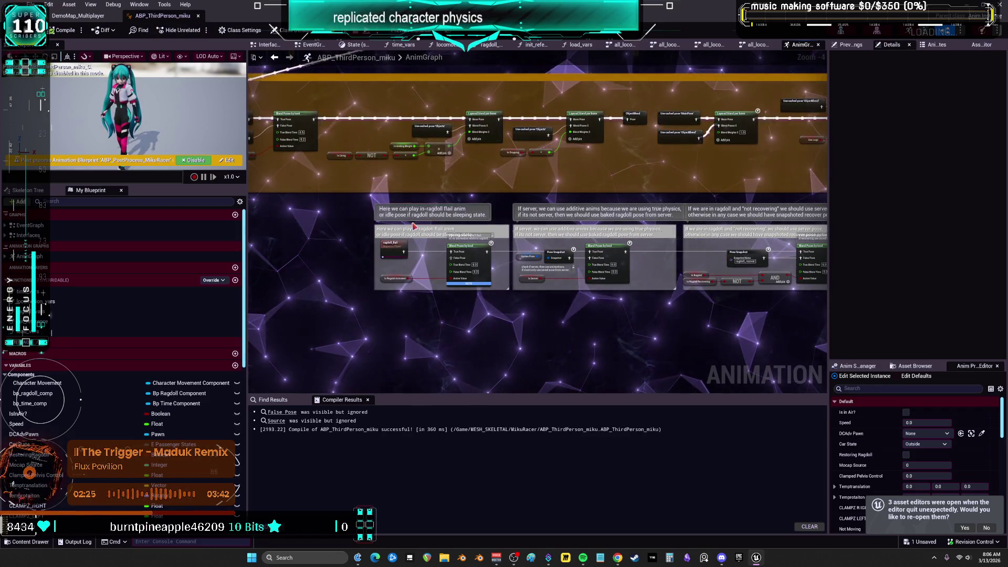
pyautogui.scroll(2, 429, 273)
# Open the ragdoll_flail animation from its sequence player, then close it back to the AnimGraph
pyautogui.click(385, 258)
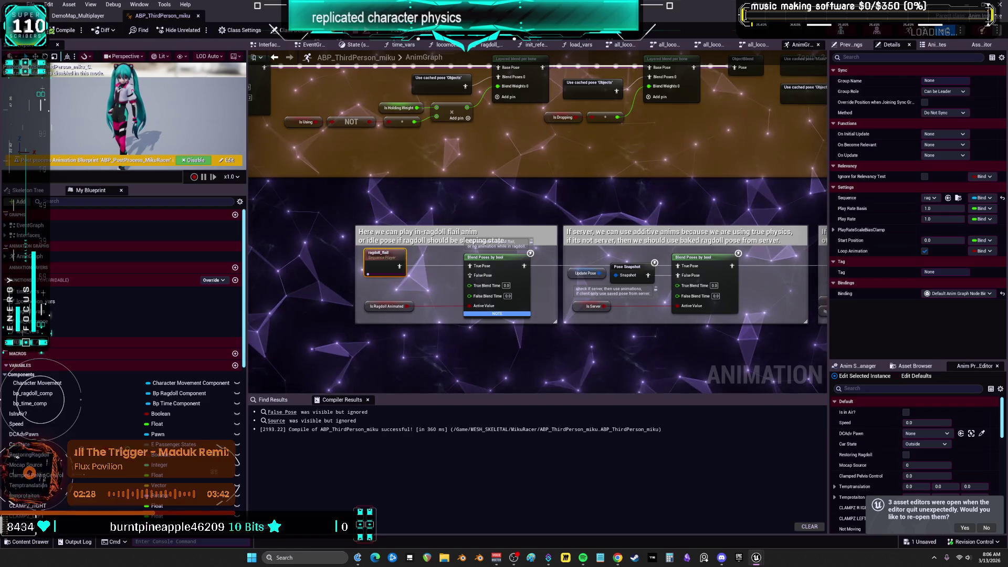
pyautogui.doubleClick(384, 259)
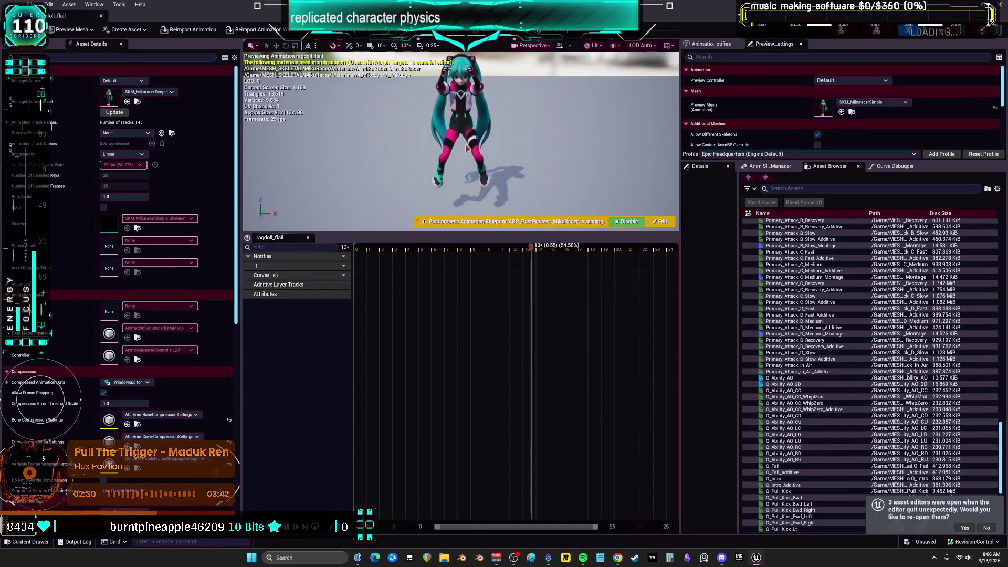
pyautogui.click(103, 19)
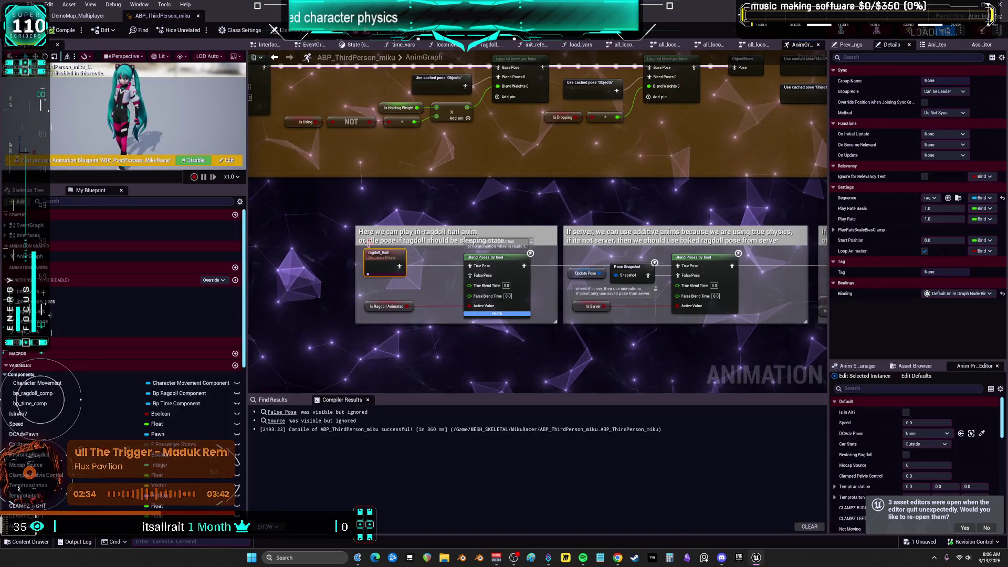
pyautogui.scroll(-2, 426, 196)
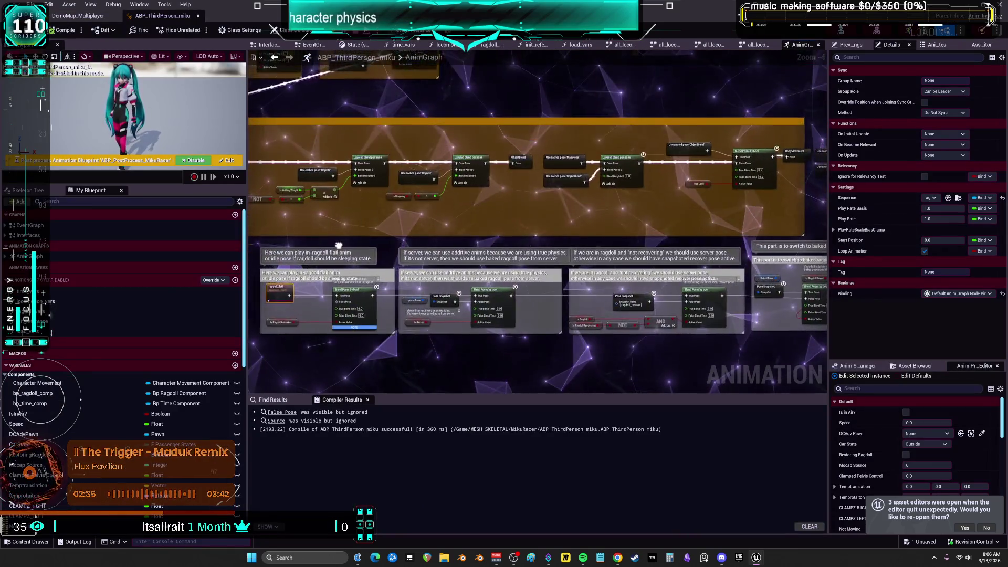
pyautogui.scroll(-2, 289, 204)
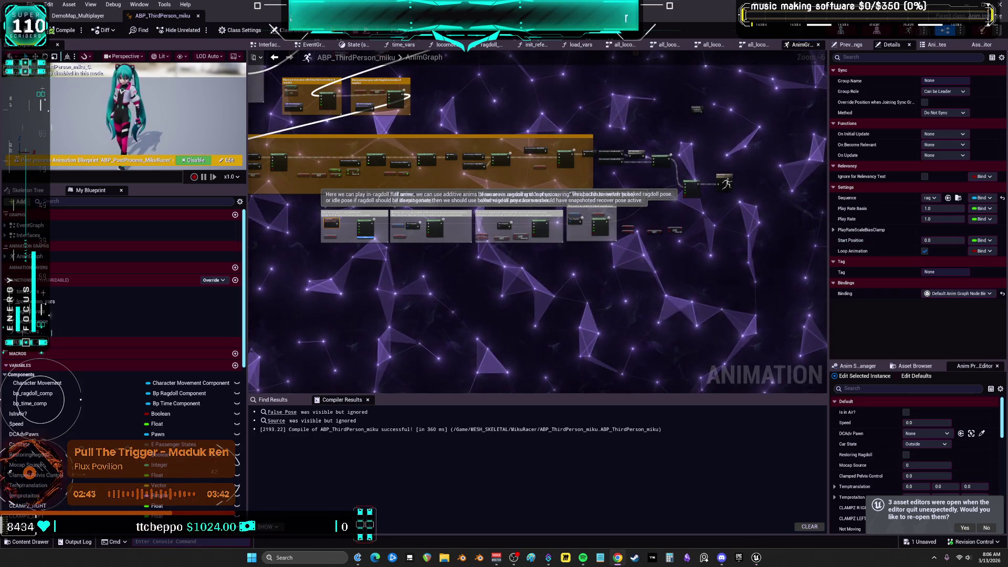
pyautogui.scroll(2, 384, 286)
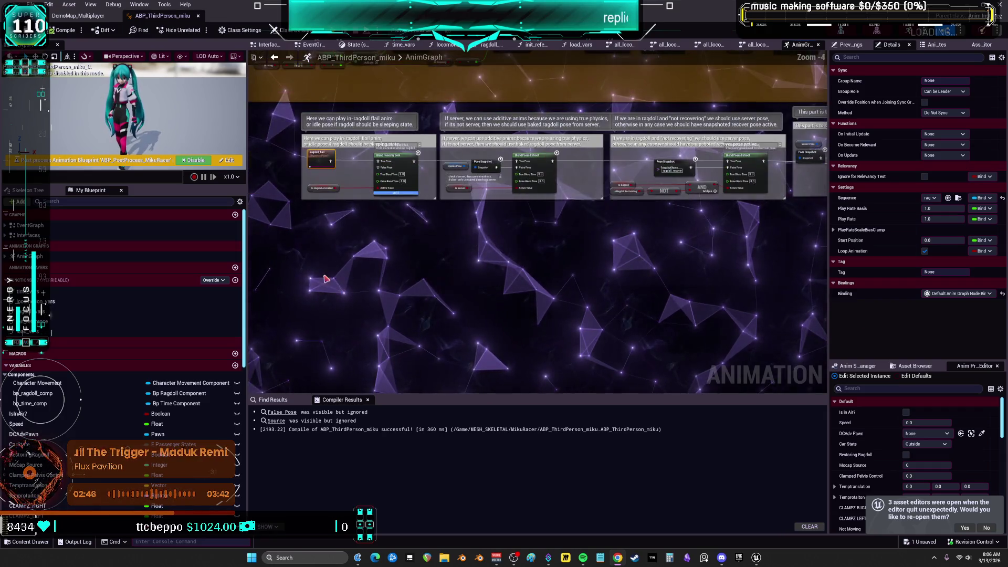
# Select the large ragdoll comment box and confirm its REPLICATED RAGDOLL EVENT title
pyautogui.moveTo(548, 167); pyautogui.dragTo(377, 181)
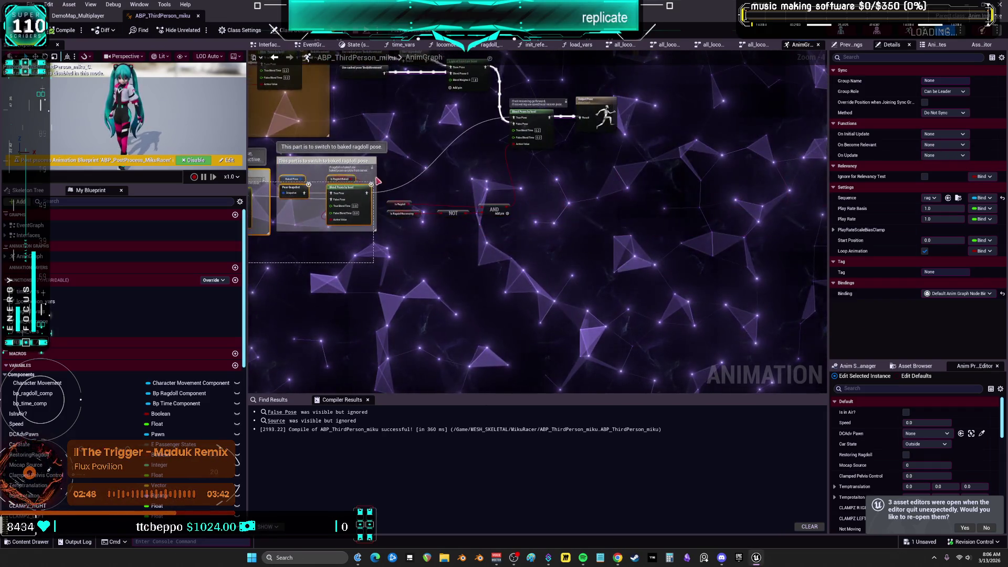
pyautogui.moveTo(445, 151); pyautogui.dragTo(446, 152)
pyautogui.moveTo(531, 225); pyautogui.dragTo(467, 199)
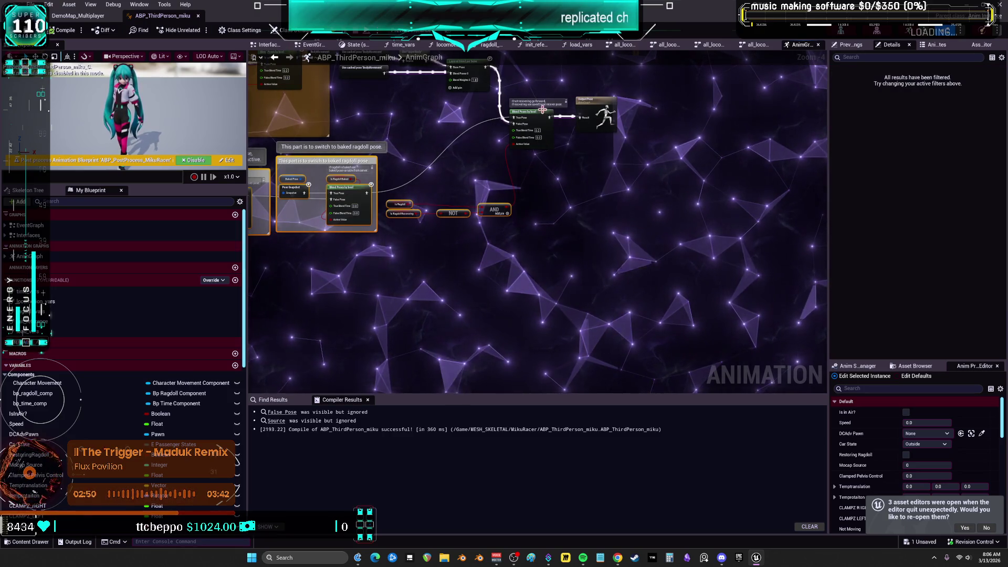
pyautogui.scroll(-3, 520, 219)
pyautogui.click(666, 195)
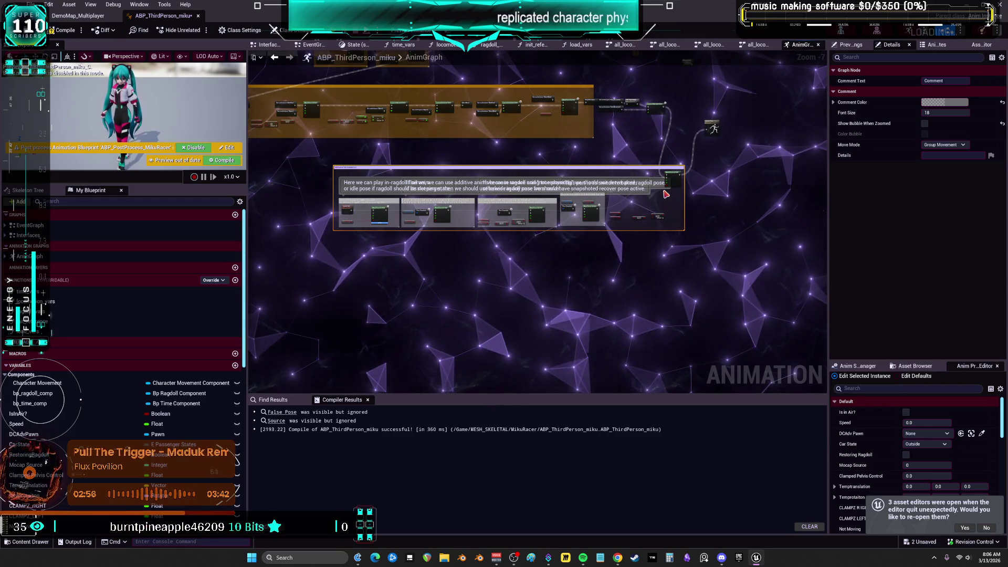
pyautogui.press('Return')
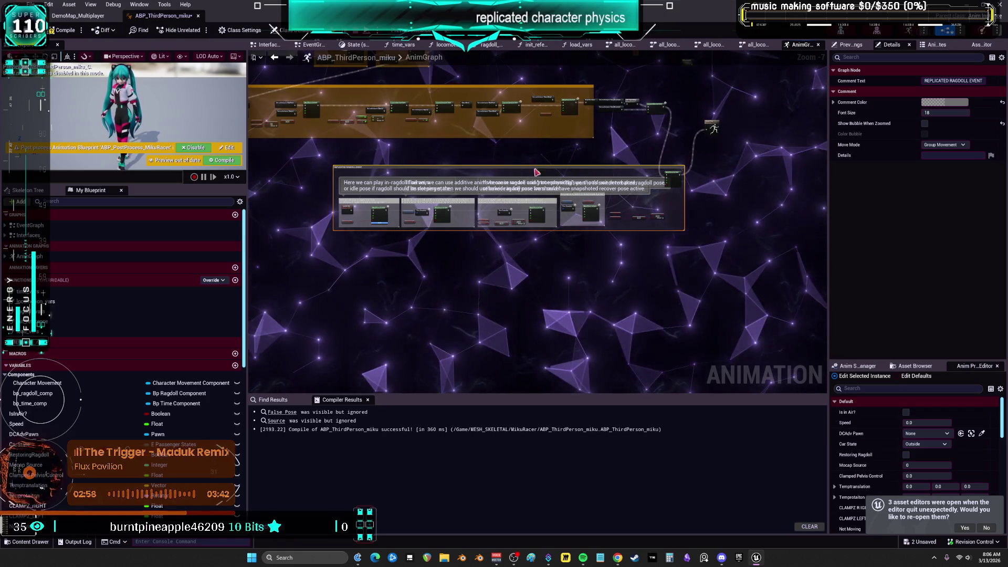
pyautogui.scroll(4, 536, 172)
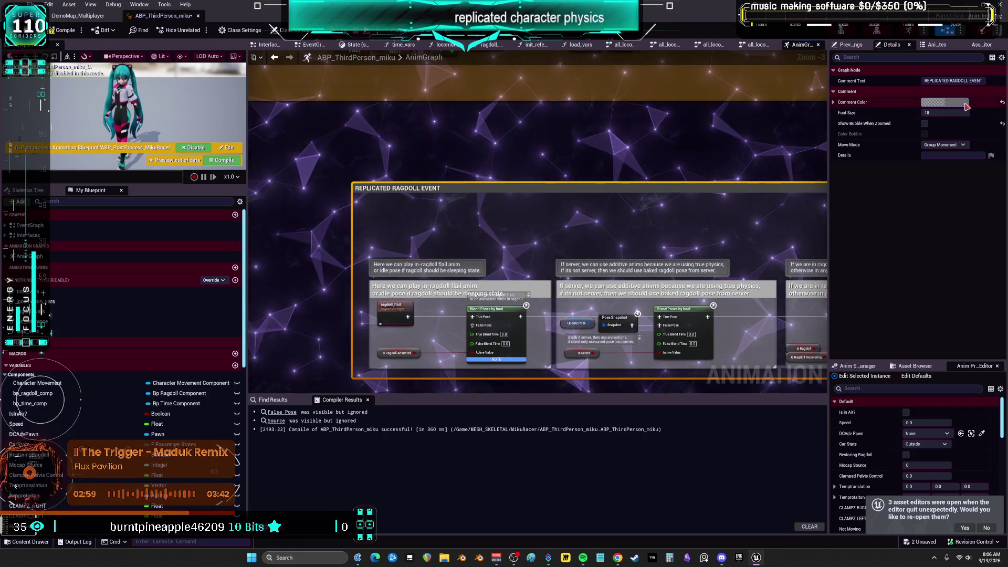
# Enlarge the comment's title font, tint it magenta, and recompile the animation blueprint
pyautogui.click(955, 113)
pyautogui.write('69')
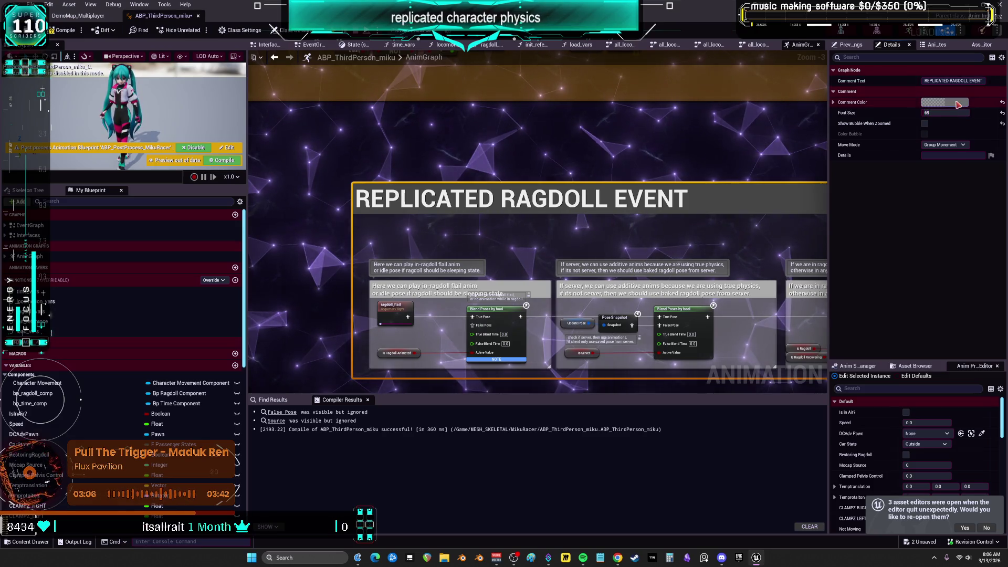
pyautogui.click(945, 102)
pyautogui.click(811, 194)
pyautogui.moveTo(811, 195); pyautogui.dragTo(803, 197)
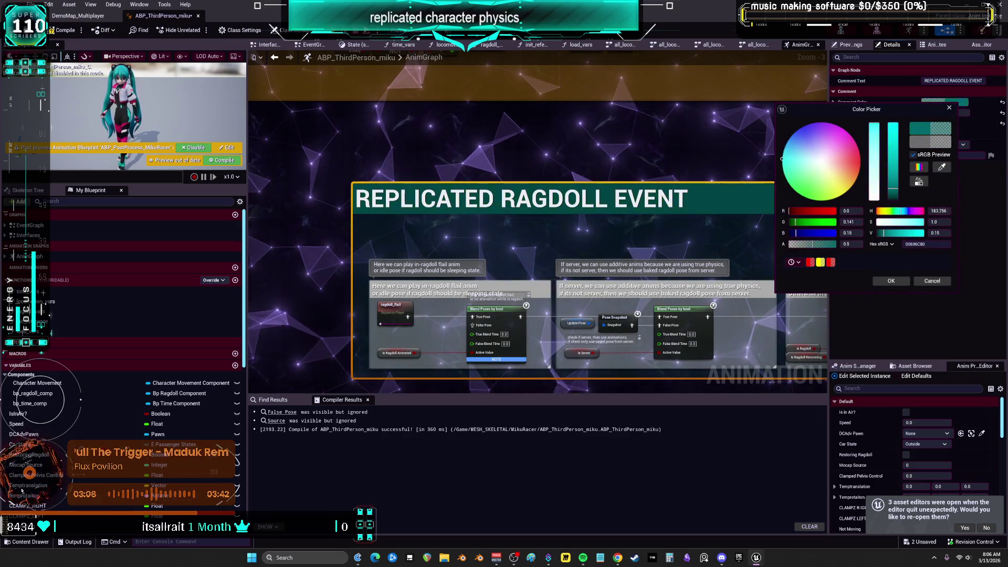
pyautogui.moveTo(782, 156); pyautogui.dragTo(853, 139)
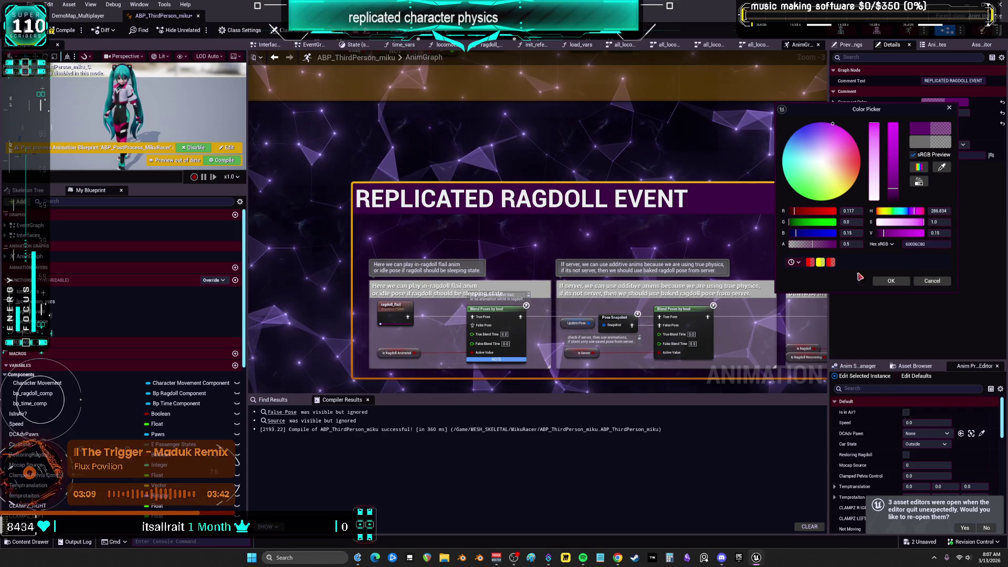
pyautogui.click(891, 281)
pyautogui.scroll(-3, 411, 214)
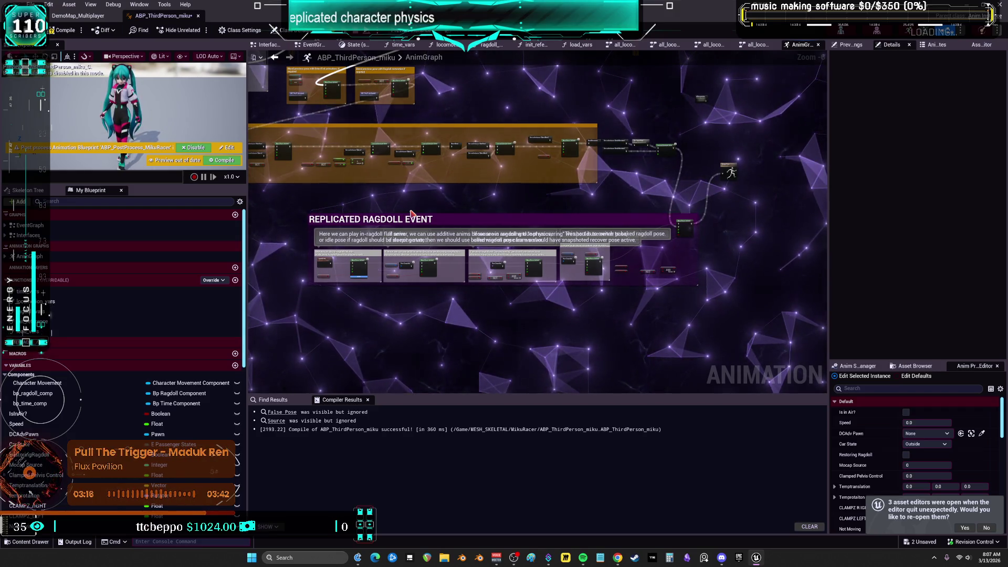
pyautogui.click(62, 30)
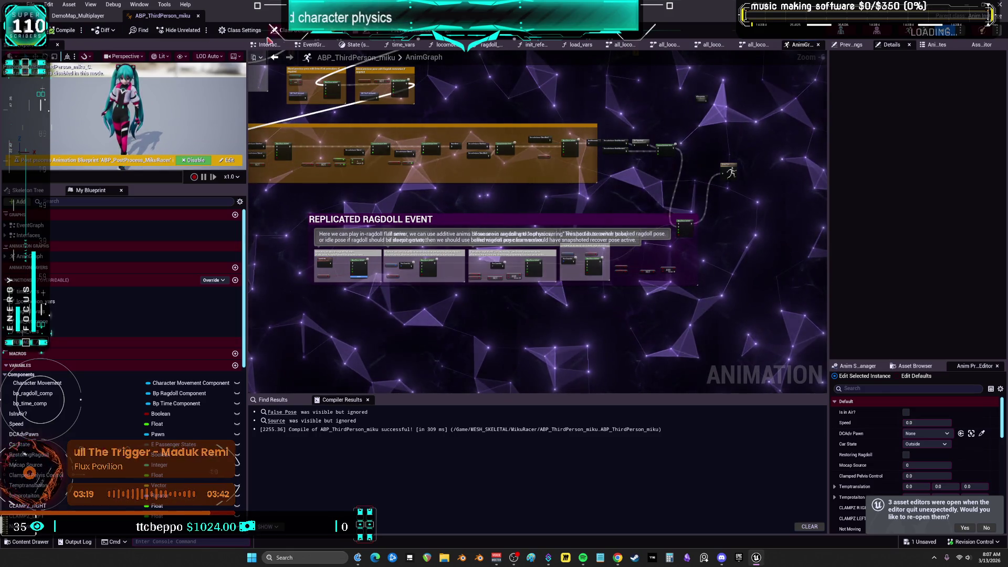
# In the EventGraph, delete the TIMEREPLAYREPLICATION comment block and its nodes
pyautogui.moveTo(340, 109); pyautogui.dragTo(397, 146)
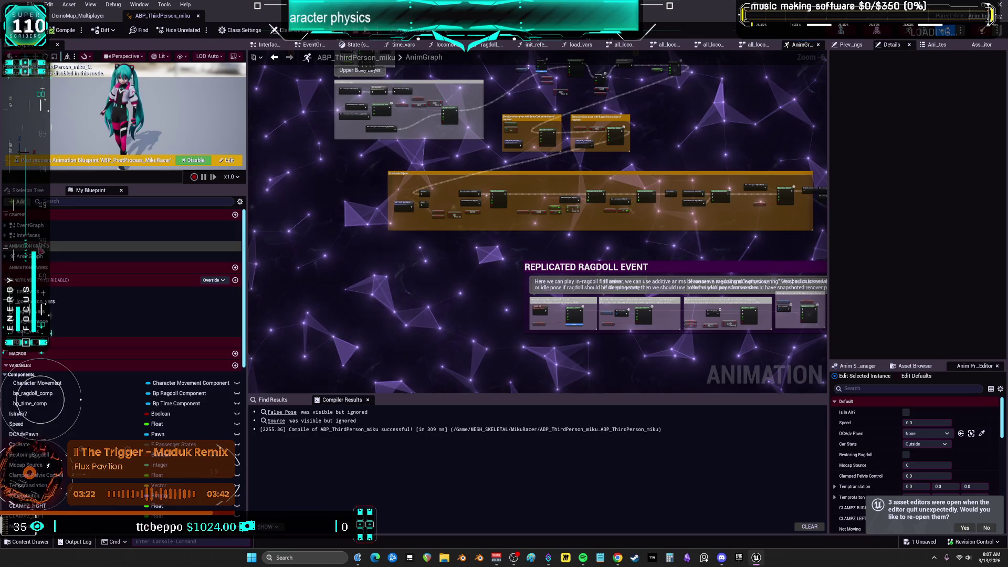
pyautogui.doubleClick(31, 224)
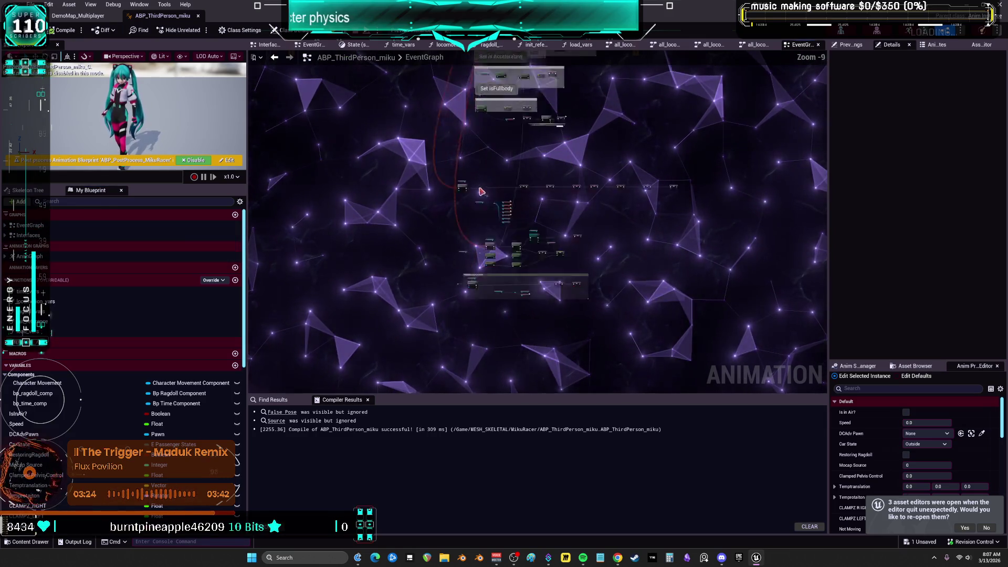
pyautogui.scroll(6, 538, 293)
pyautogui.moveTo(756, 300)
pyautogui.mouseDown()
pyautogui.moveTo(368, 263)
pyautogui.moveTo(255, 236)
pyautogui.moveTo(503, 221)
pyautogui.mouseUp()
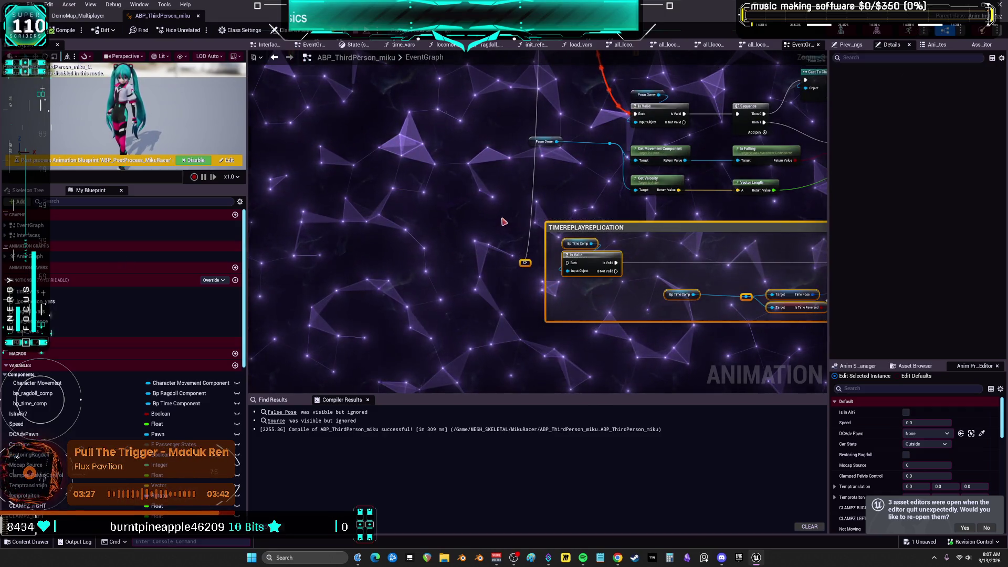
pyautogui.press('Delete')
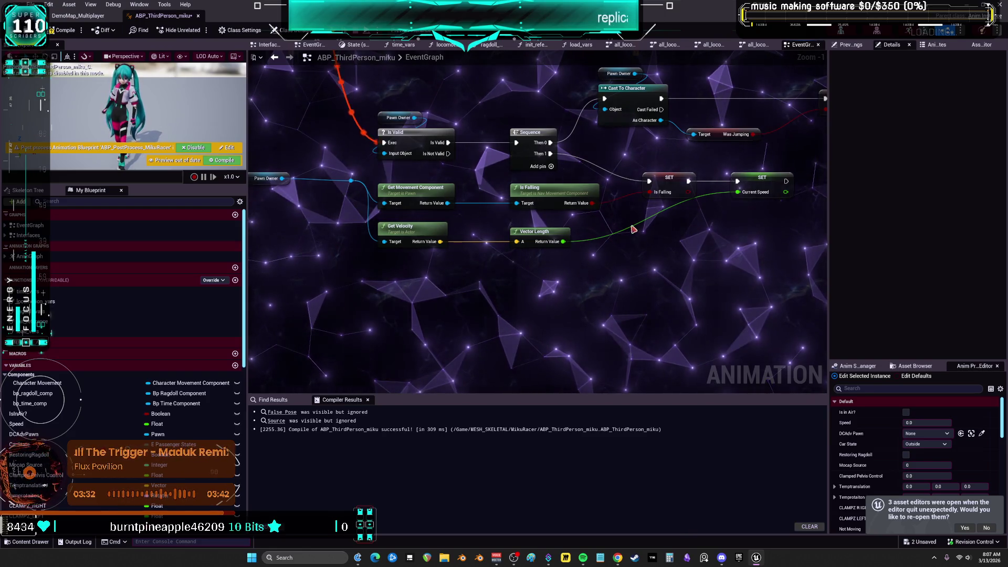
# Wire Is Valid's execution into the Sequence, delete leftover unused nodes, and return to AnimGraph
pyautogui.moveTo(618, 206); pyautogui.dragTo(617, 207)
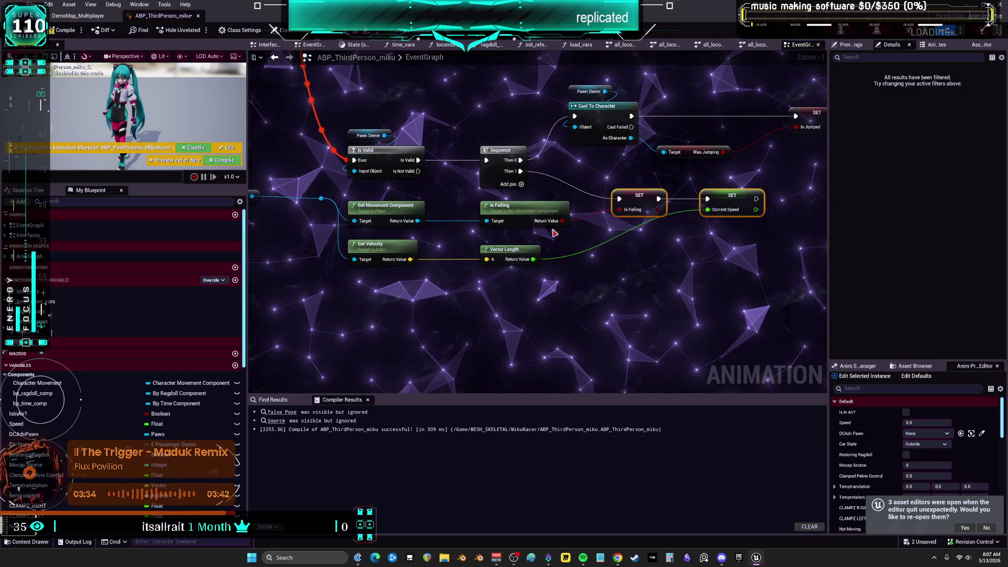
pyautogui.moveTo(512, 193); pyautogui.dragTo(489, 209)
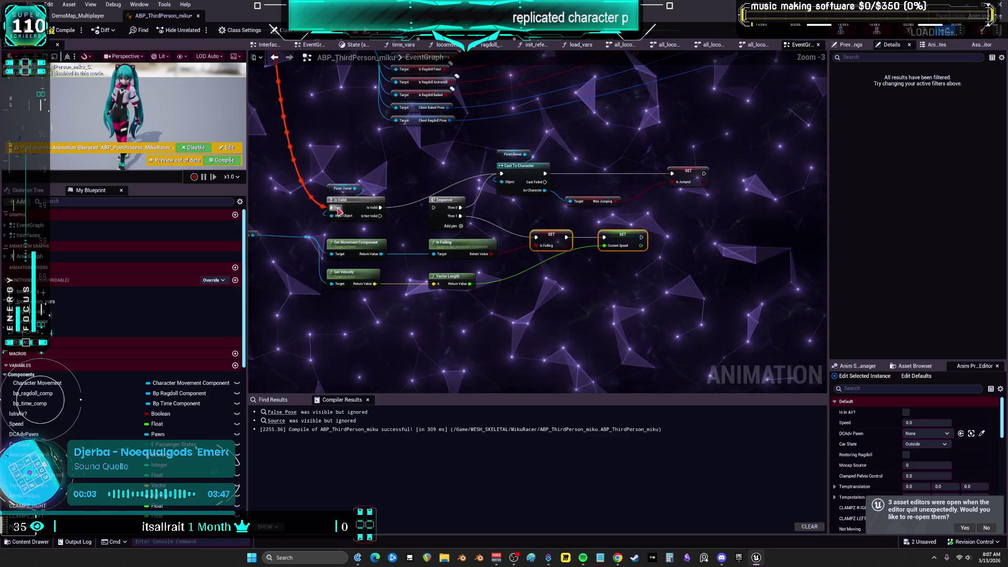
pyautogui.moveTo(556, 94)
pyautogui.mouseDown()
pyautogui.moveTo(527, 221)
pyautogui.moveTo(492, 276)
pyautogui.moveTo(493, 264)
pyautogui.mouseUp()
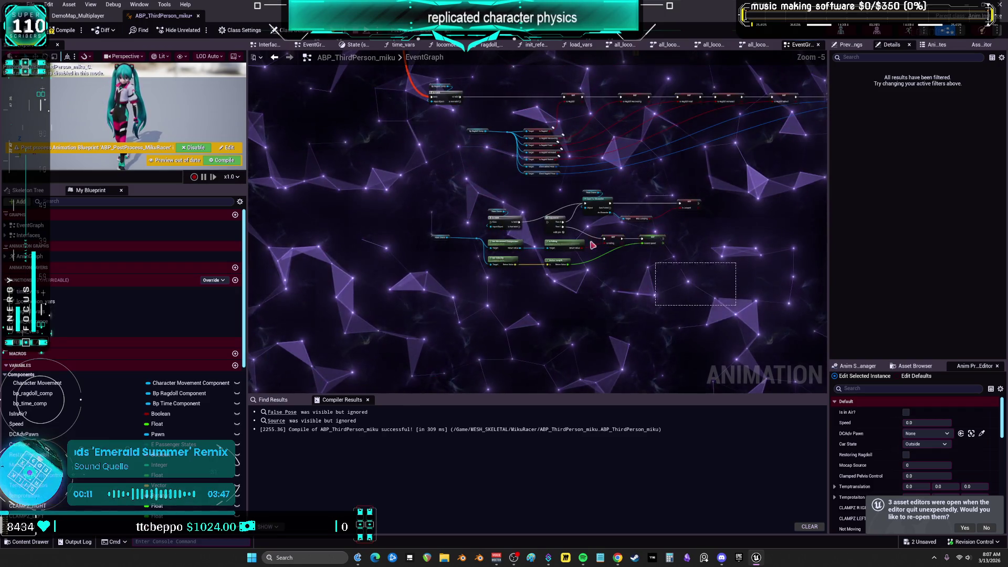
pyautogui.moveTo(405, 195); pyautogui.dragTo(402, 194)
pyautogui.press('Delete')
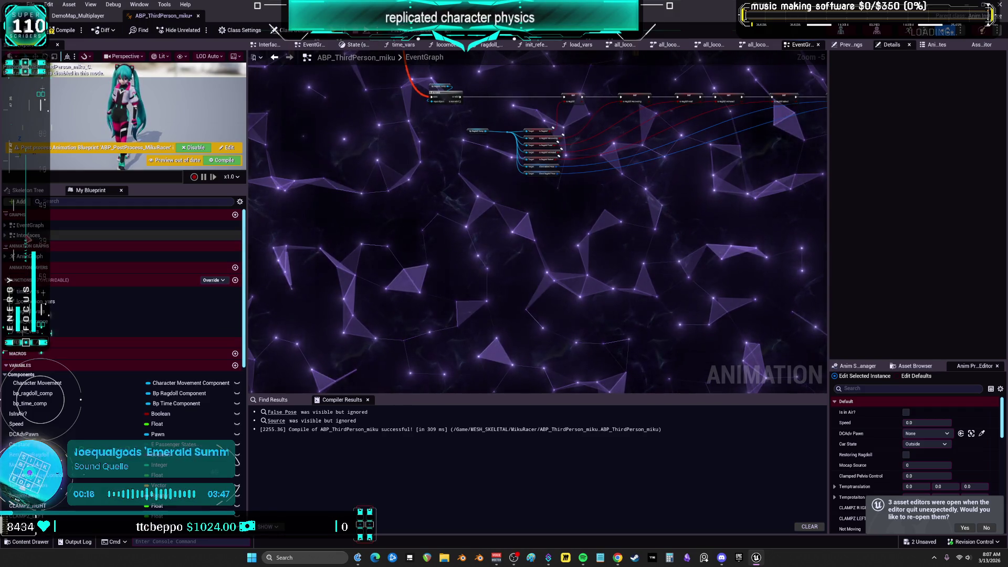
pyautogui.click(31, 256)
pyautogui.doubleClick(32, 256)
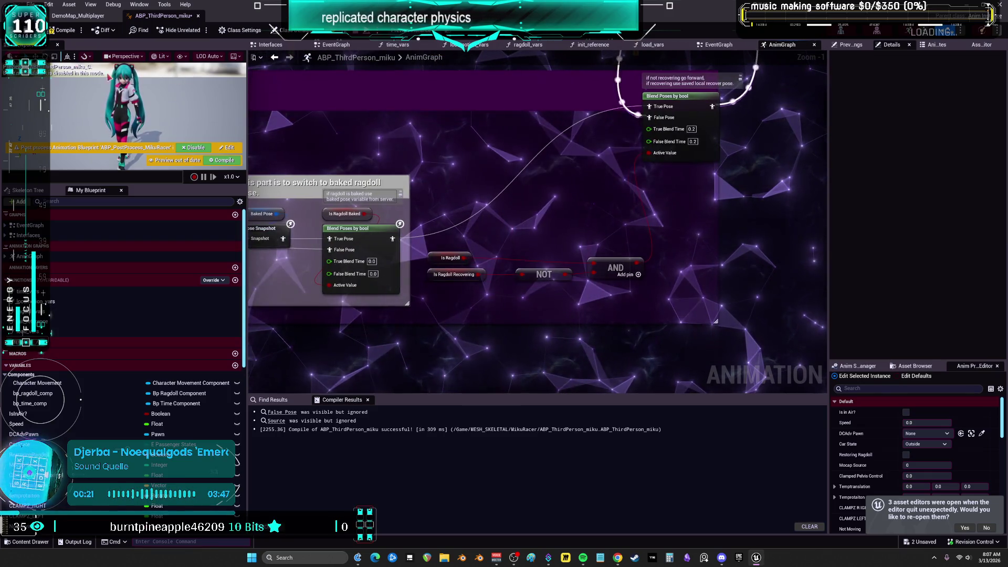
# Compile the animation blueprint twice, then select the Is Ragdoll, NOT and AND nodes
pyautogui.click(66, 30)
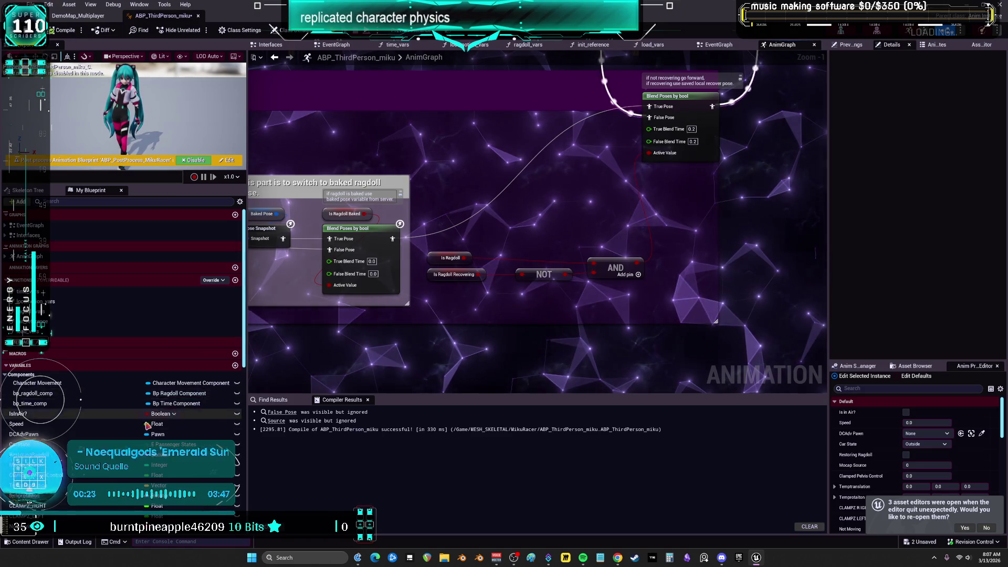
pyautogui.scroll(-10, 123, 475)
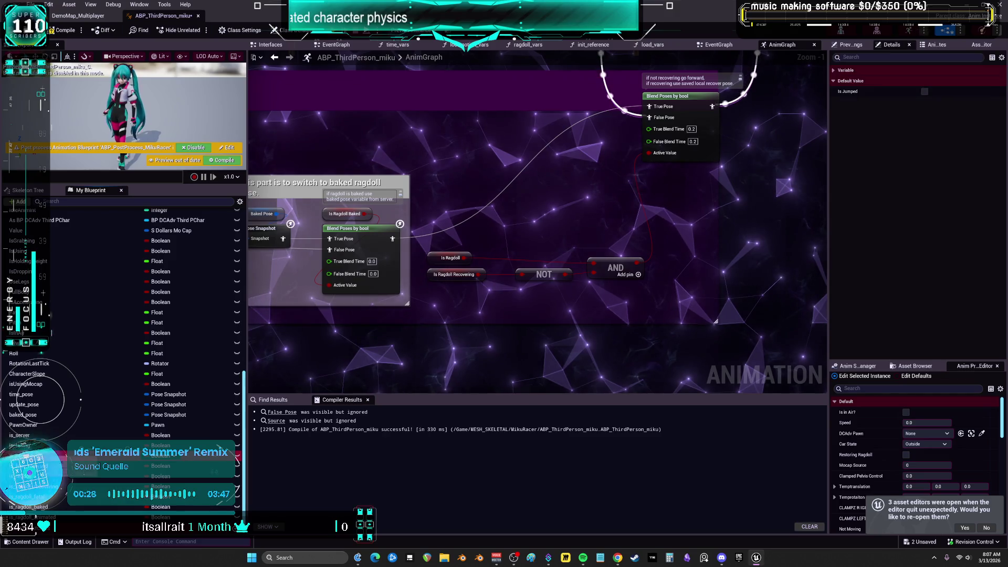
pyautogui.scroll(2, 162, 428)
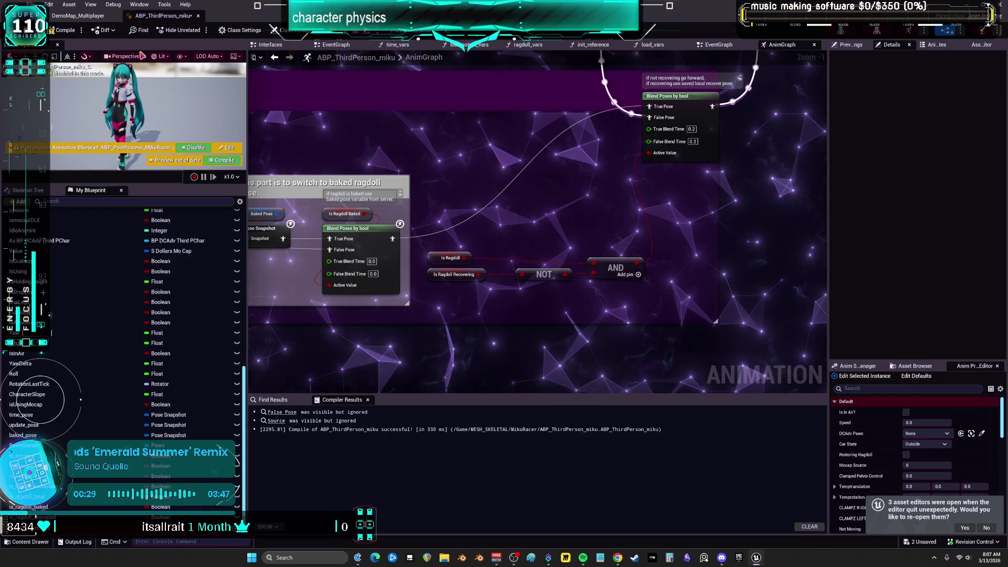
pyautogui.click(66, 31)
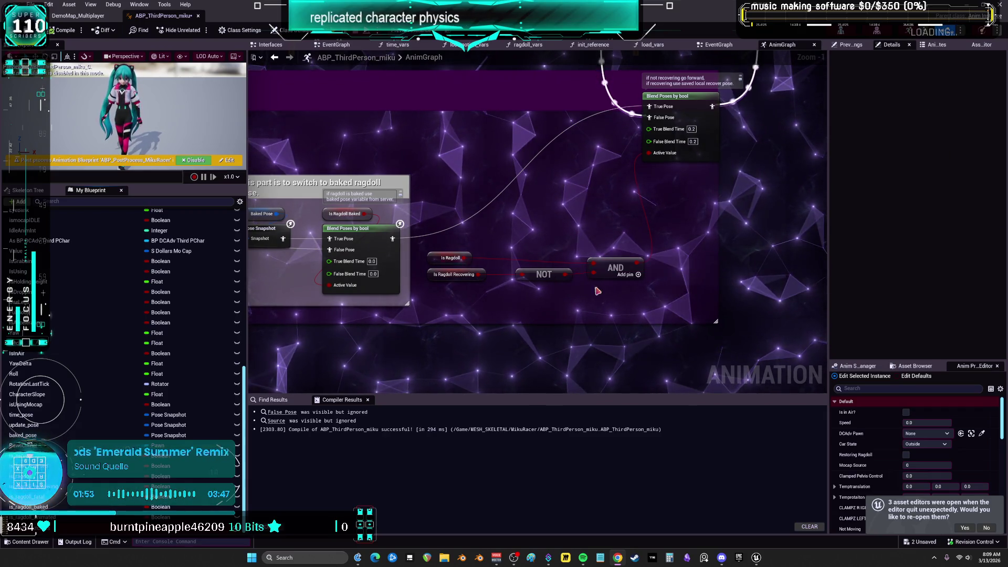
pyautogui.moveTo(636, 310); pyautogui.dragTo(445, 254)
# Move the Is Ragdoll, NOT and AND logic nodes into a tidier position
pyautogui.moveTo(609, 268)
pyautogui.mouseDown()
pyautogui.moveTo(584, 150)
pyautogui.moveTo(587, 159)
pyautogui.mouseUp()
pyautogui.scroll(-1, 445, 307)
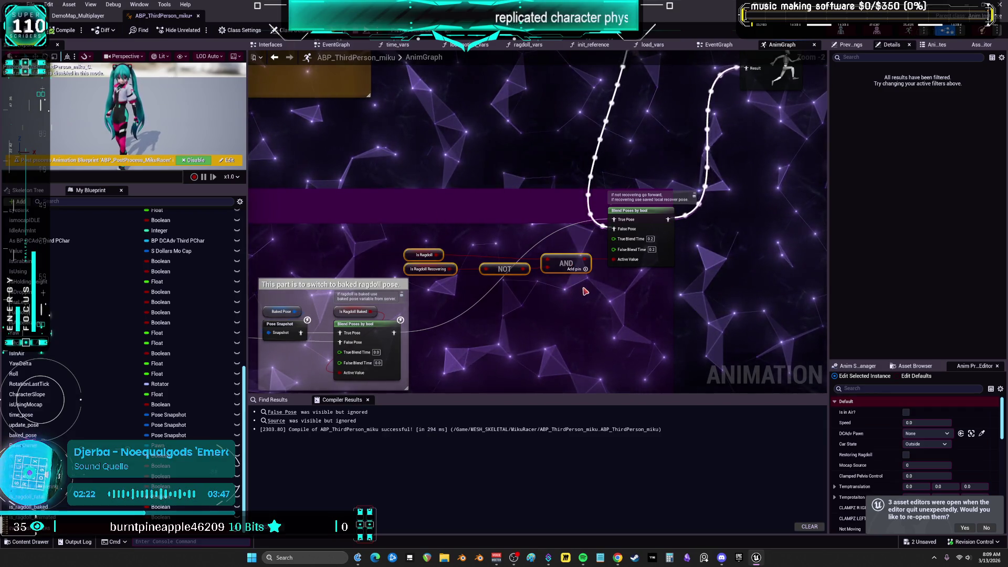
pyautogui.moveTo(566, 264); pyautogui.dragTo(571, 259)
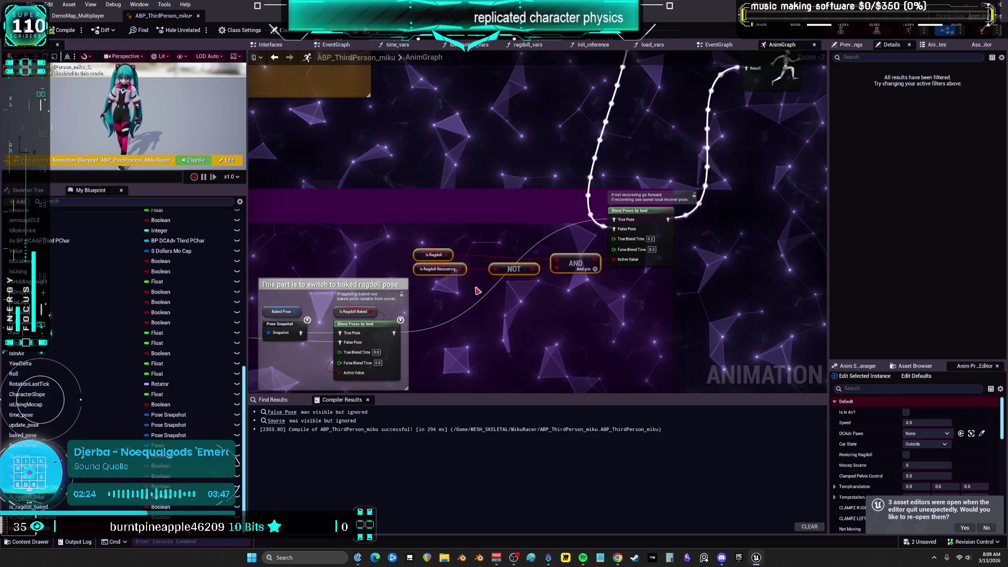
pyautogui.moveTo(481, 273); pyautogui.dragTo(521, 288)
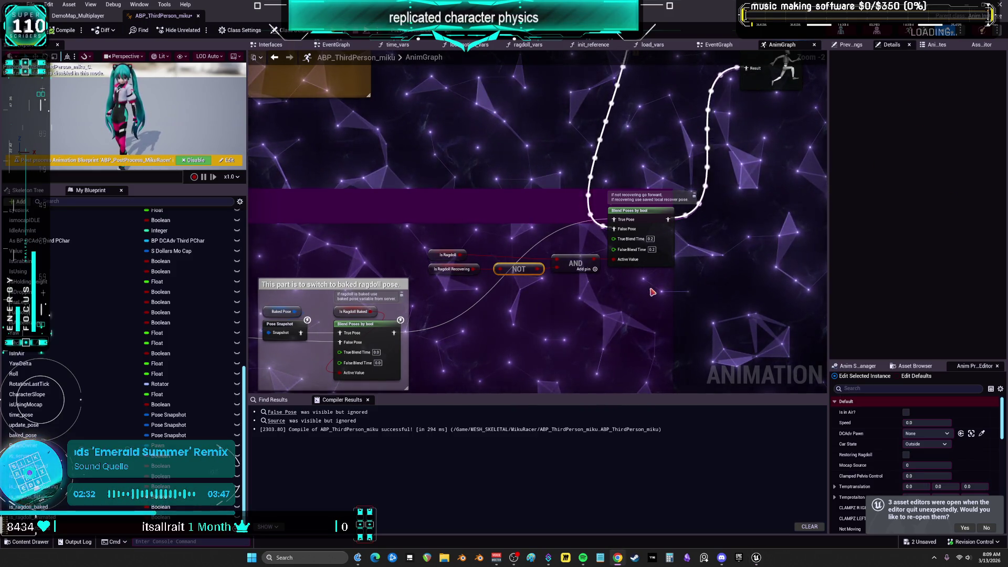
pyautogui.scroll(-3, 731, 85)
pyautogui.scroll(2, 294, 220)
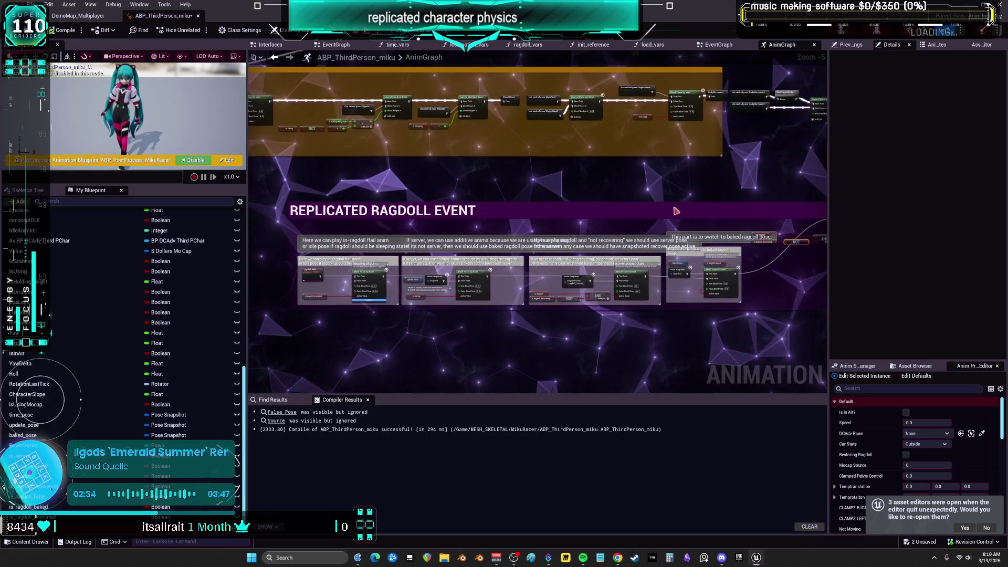
# Open the BP_ThirdPersonMikuRacer blueprint from the DemoMap_Multiplayer Content Browser
pyautogui.moveTo(290, 194)
pyautogui.mouseDown()
pyautogui.moveTo(568, 324)
pyautogui.moveTo(407, 331)
pyautogui.mouseUp()
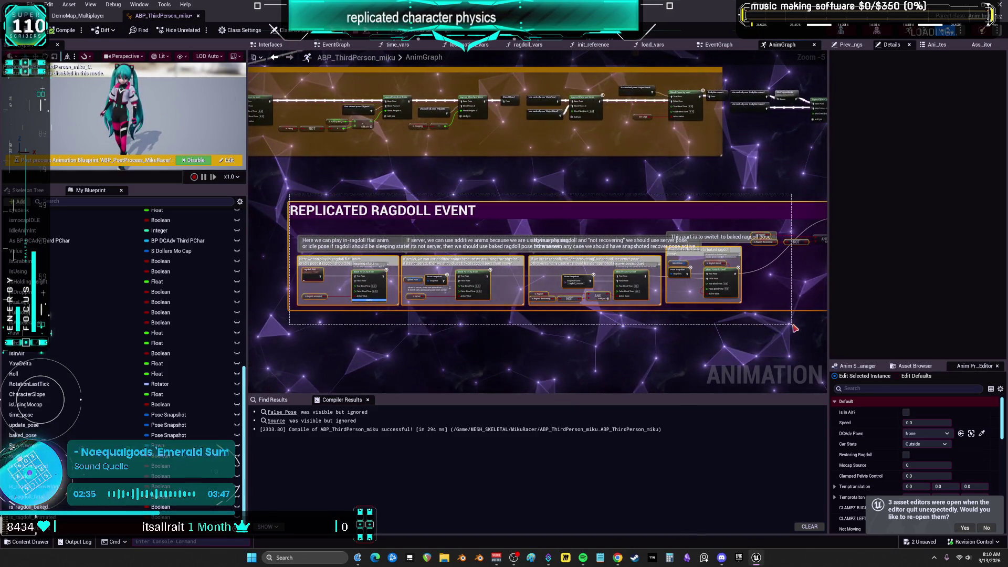
pyautogui.click(75, 16)
pyautogui.doubleClick(391, 108)
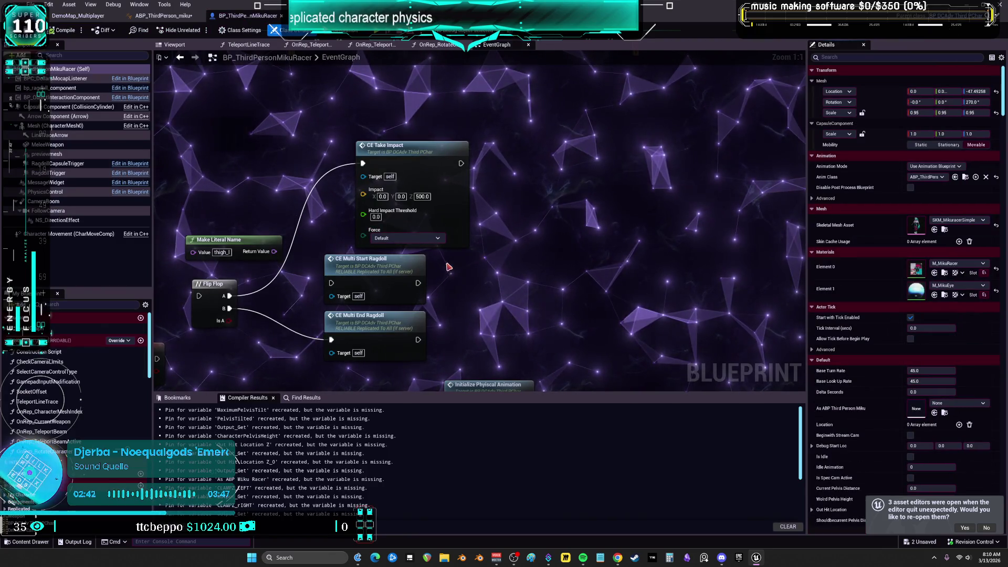
pyautogui.moveTo(391, 291)
pyautogui.mouseDown()
pyautogui.moveTo(482, 288)
pyautogui.moveTo(538, 266)
pyautogui.moveTo(594, 263)
pyautogui.moveTo(607, 220)
pyautogui.mouseUp()
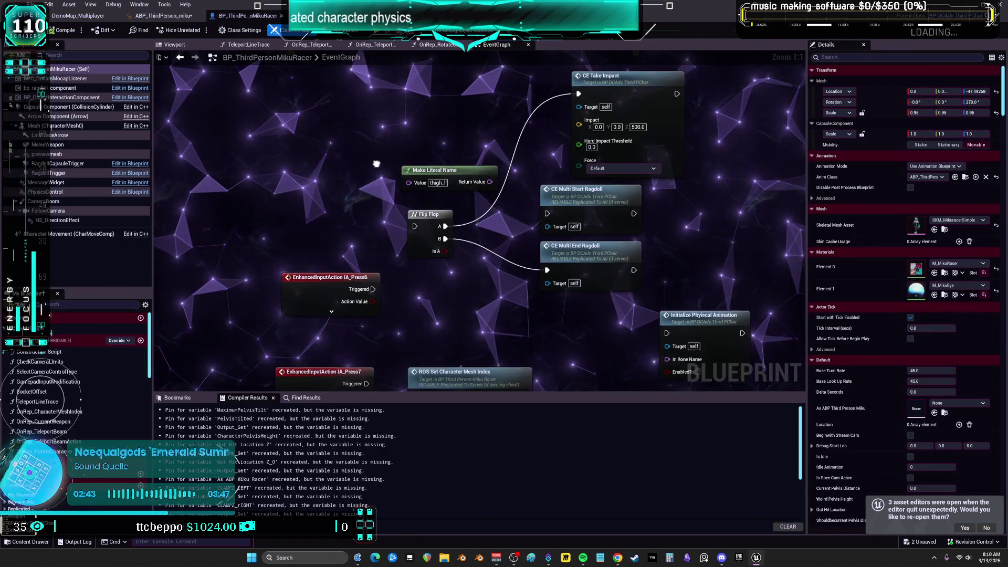
# Go through the ABP_ThirdPerson_miku tab back to the DemoMap_Multiplayer content browser
pyautogui.click(160, 16)
pyautogui.click(76, 17)
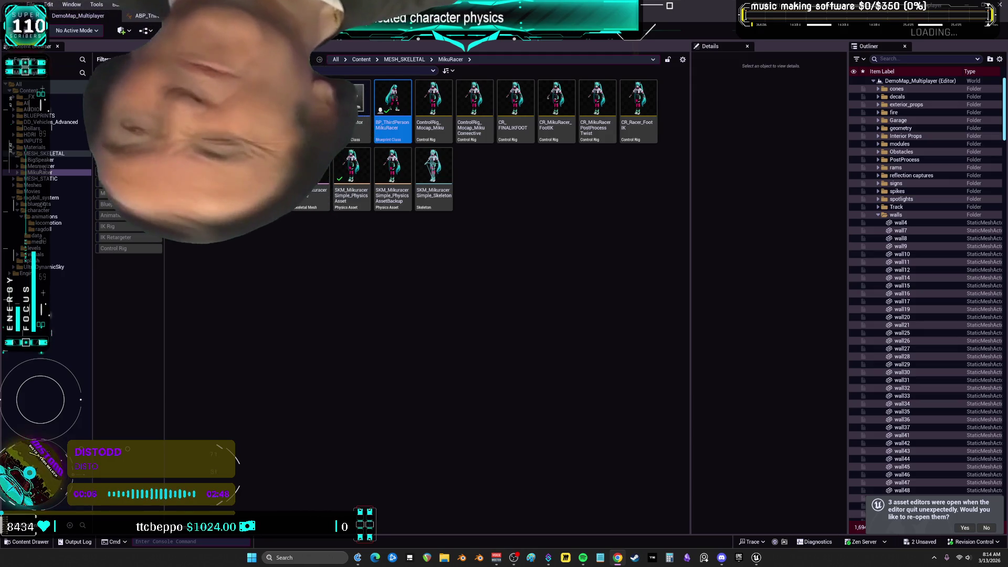
# Switch from Unreal Editor to the Twitch Stream Manager in Chrome
pyautogui.hotkey('alt', 'Tab')
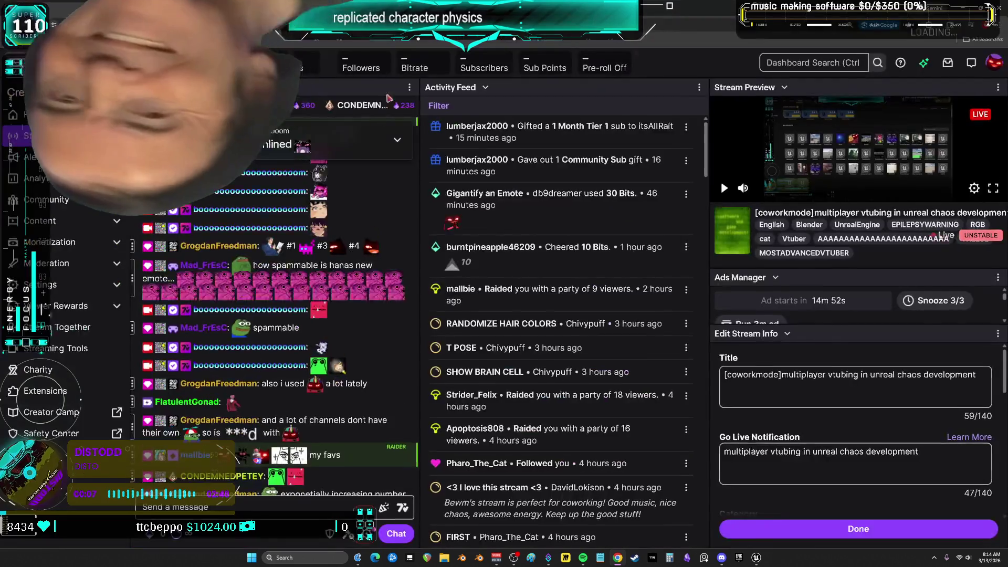
# Browse the Users in Chat list, close it, then briefly visit Unreal Editor and come back
pyautogui.click(408, 88)
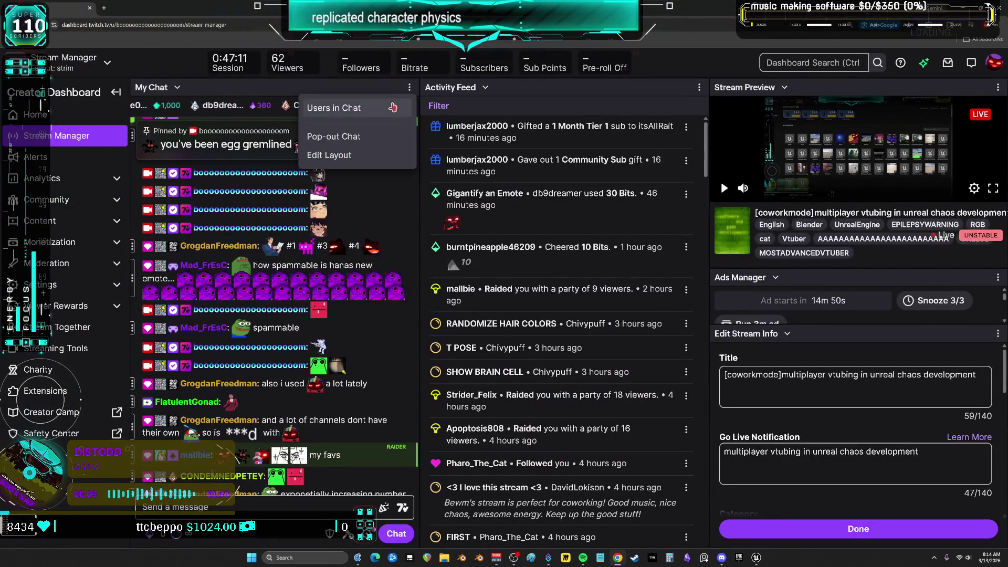
pyautogui.click(332, 106)
pyautogui.scroll(-5, 342, 229)
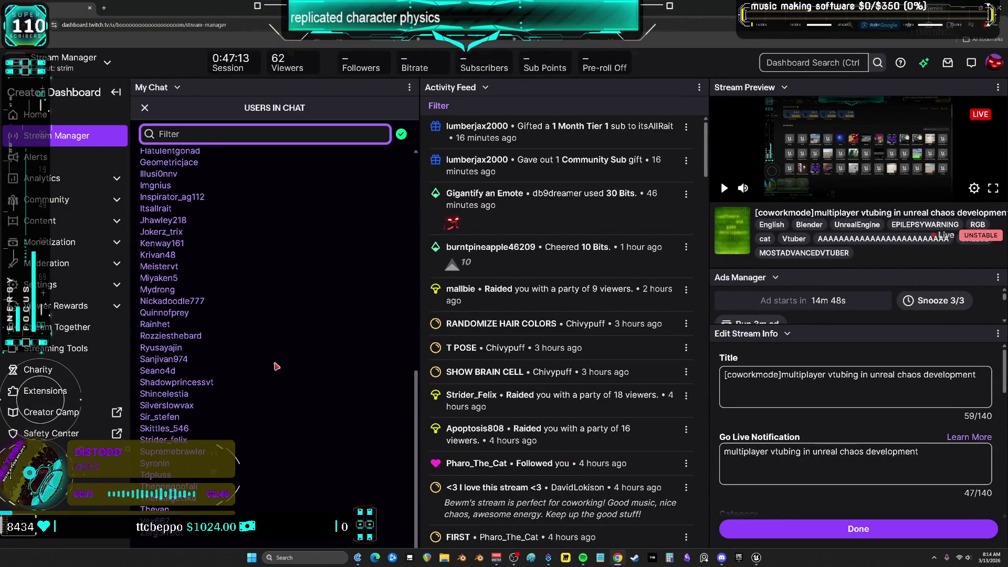
pyautogui.scroll(5, 276, 370)
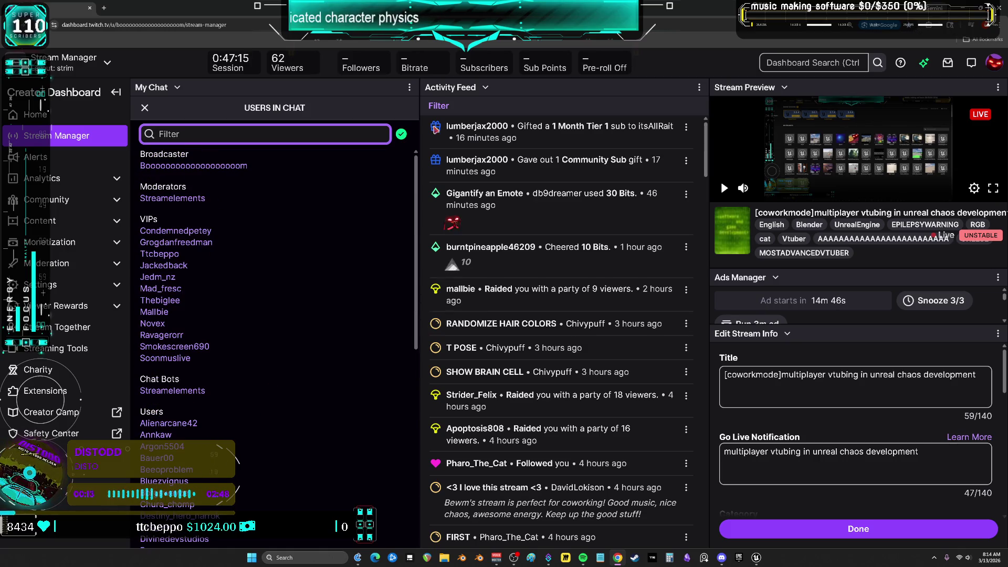
pyautogui.scroll(-5, 264, 203)
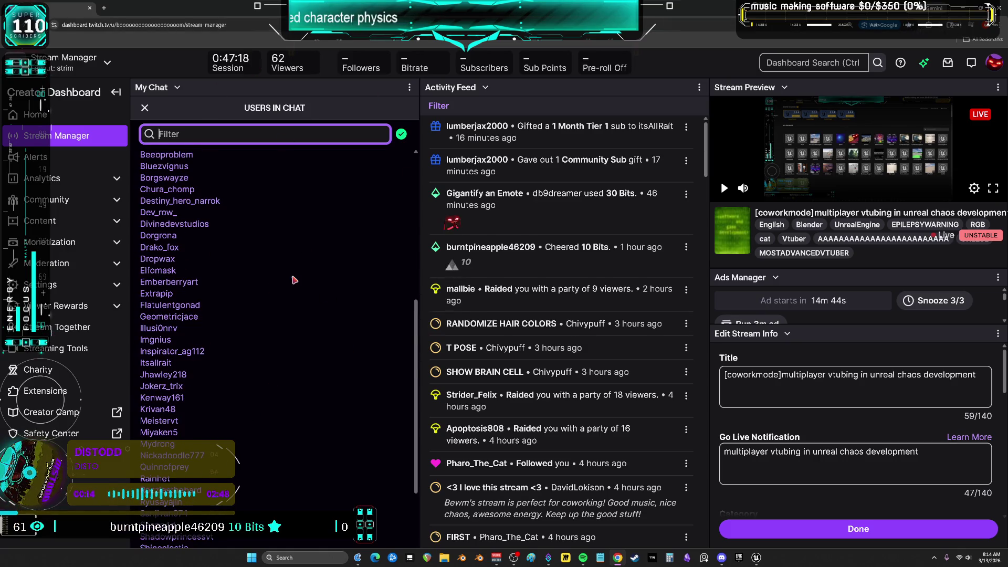
pyautogui.scroll(-3, 294, 220)
pyautogui.scroll(9, 318, 326)
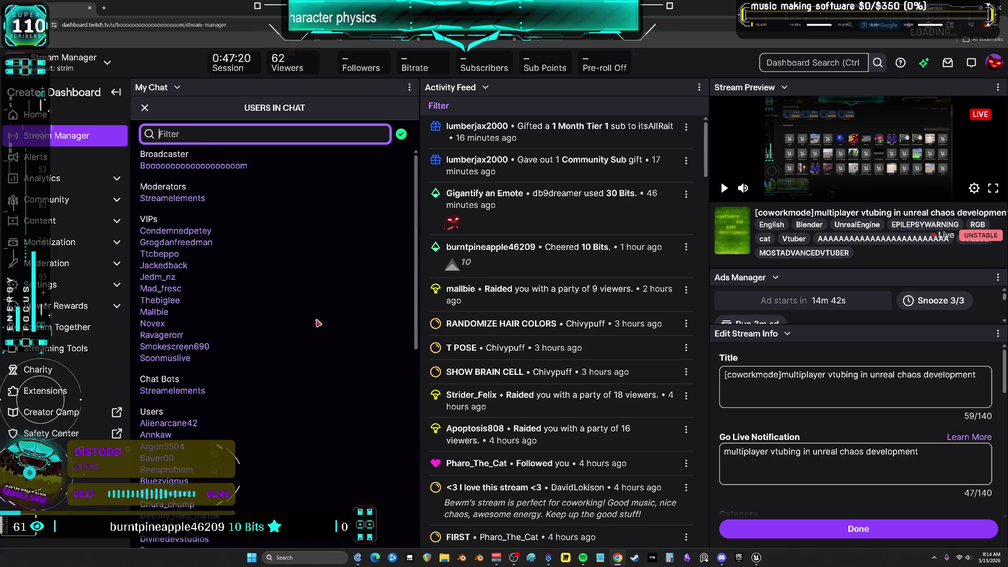
pyautogui.click(145, 109)
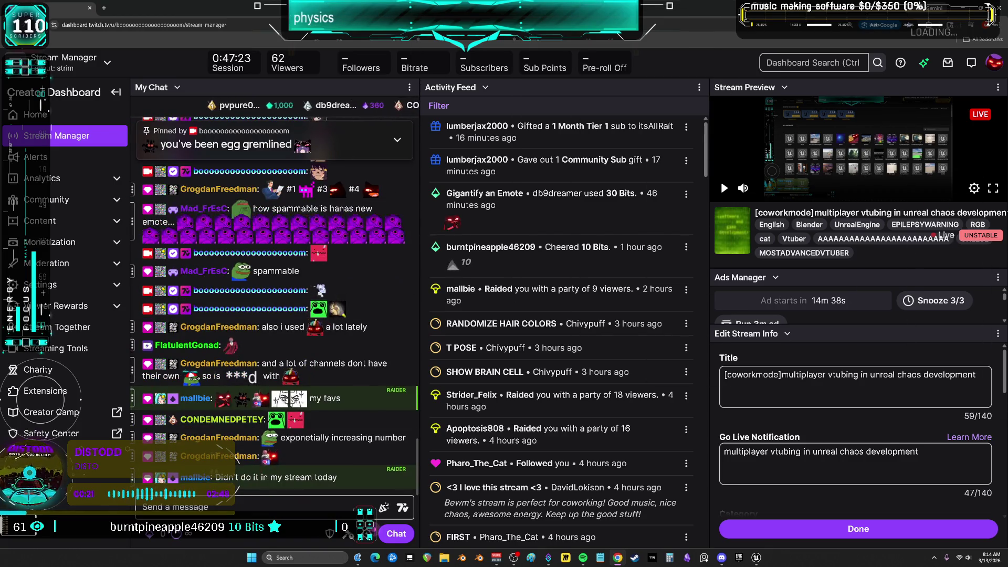
pyautogui.hotkey('alt', 'Tab')
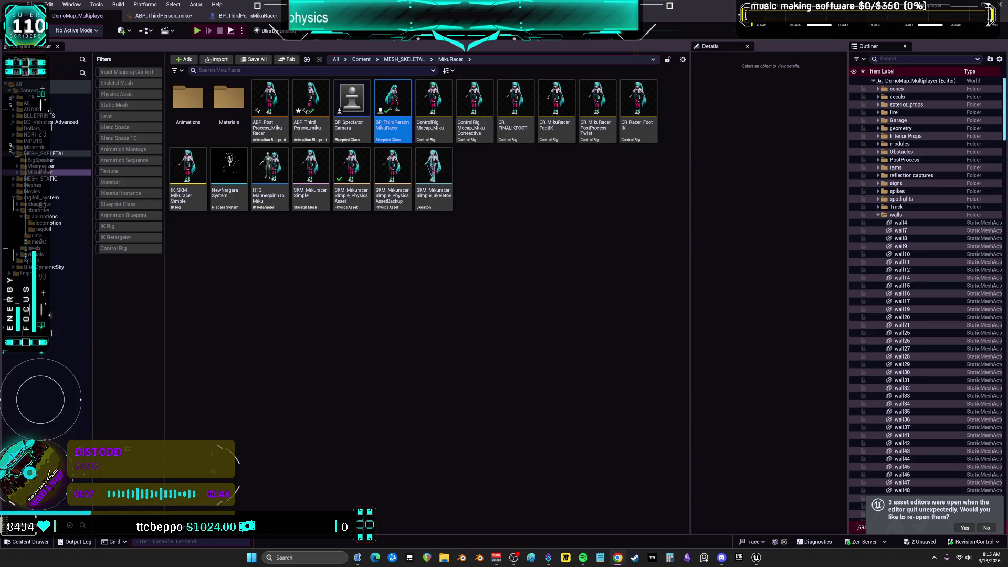
pyautogui.hotkey('alt', 'Tab')
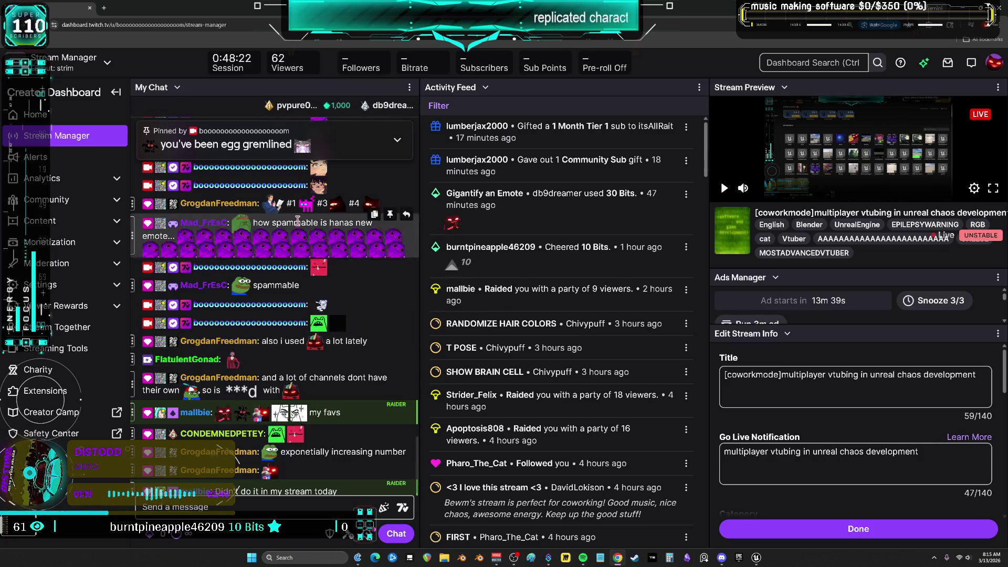
# Open and close the chat emote picker, then go via Unreal Editor to the Stream Summary page
pyautogui.click(384, 507)
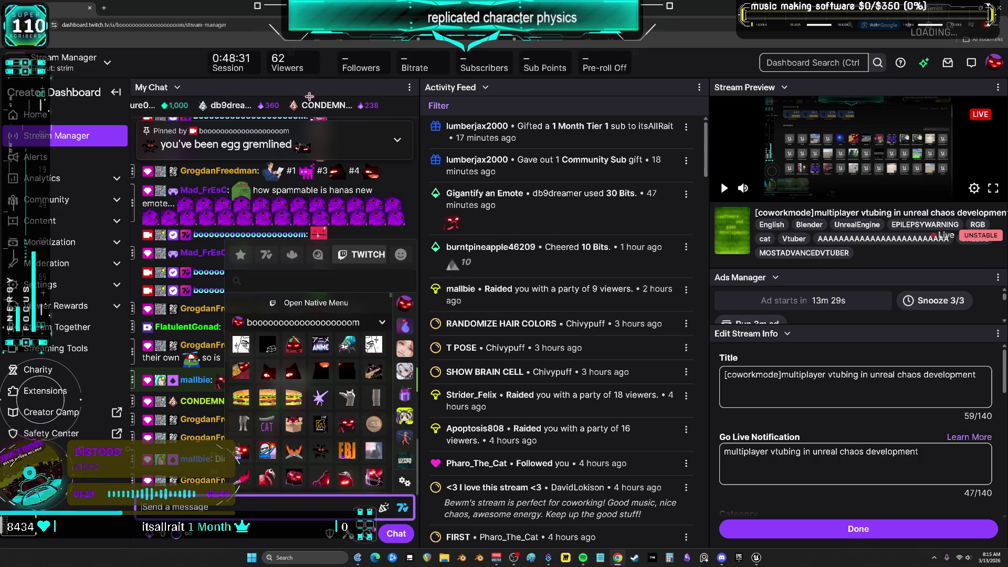
pyautogui.click(394, 534)
pyautogui.moveTo(193, 372)
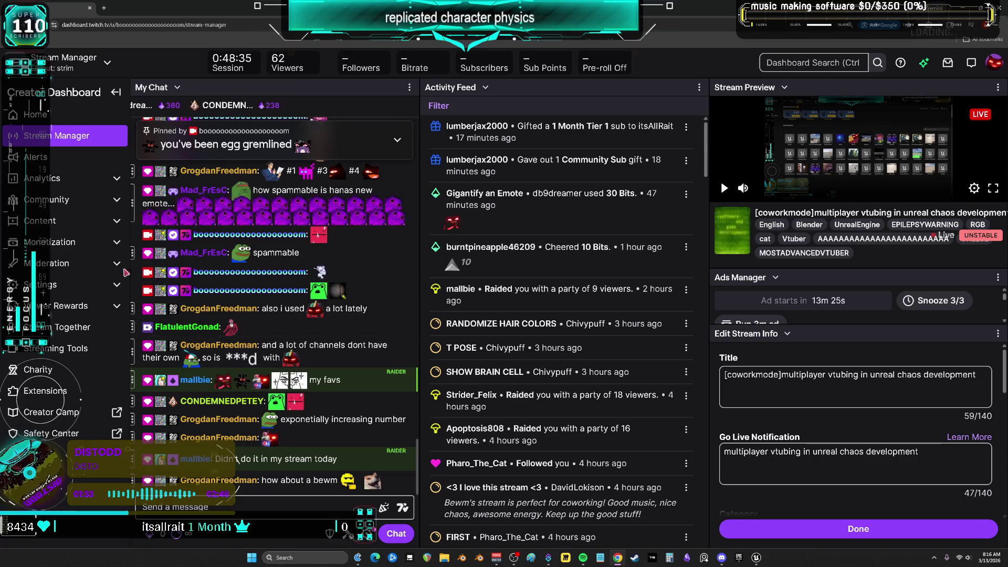
pyautogui.hotkey('alt', 'Tab')
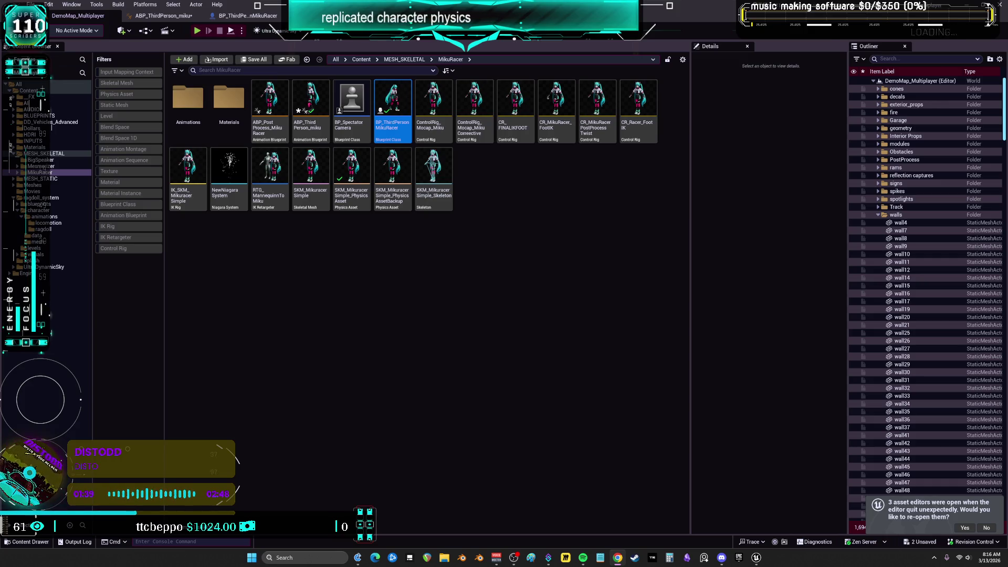
pyautogui.hotkey('alt', 'Tab')
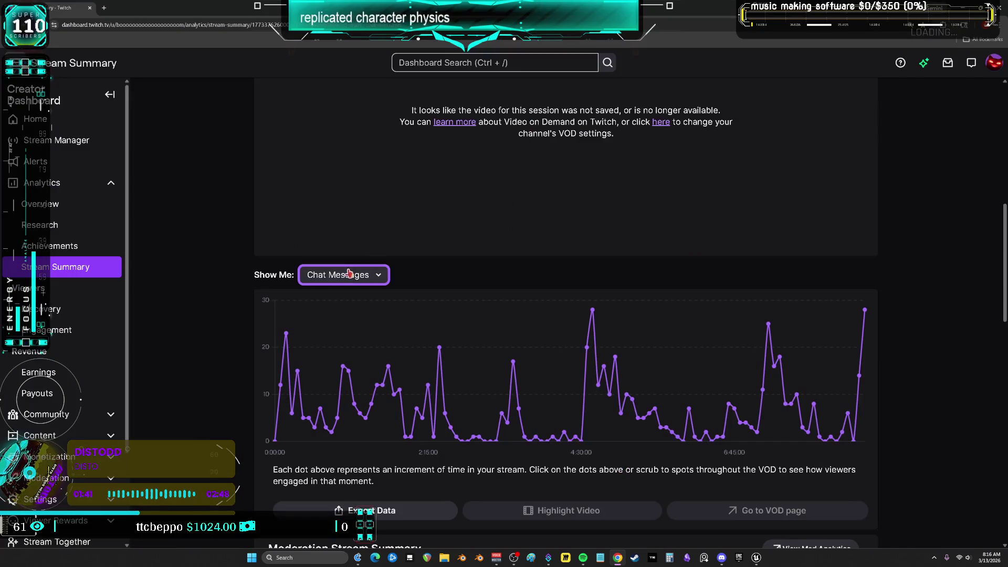
# Set the Stream Summary chart to Average Viewers, then return to Unreal Editor
pyautogui.click(344, 275)
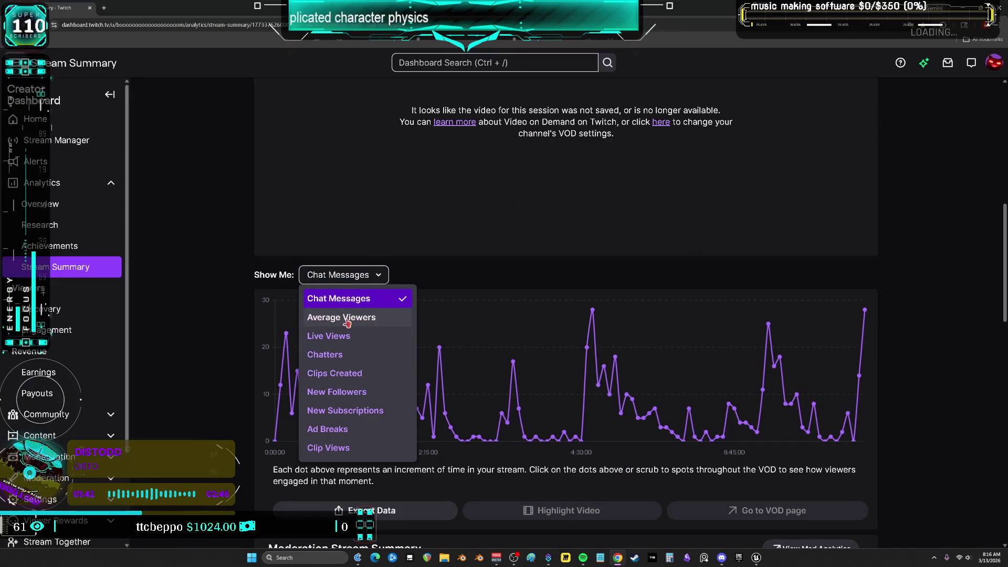
pyautogui.click(340, 317)
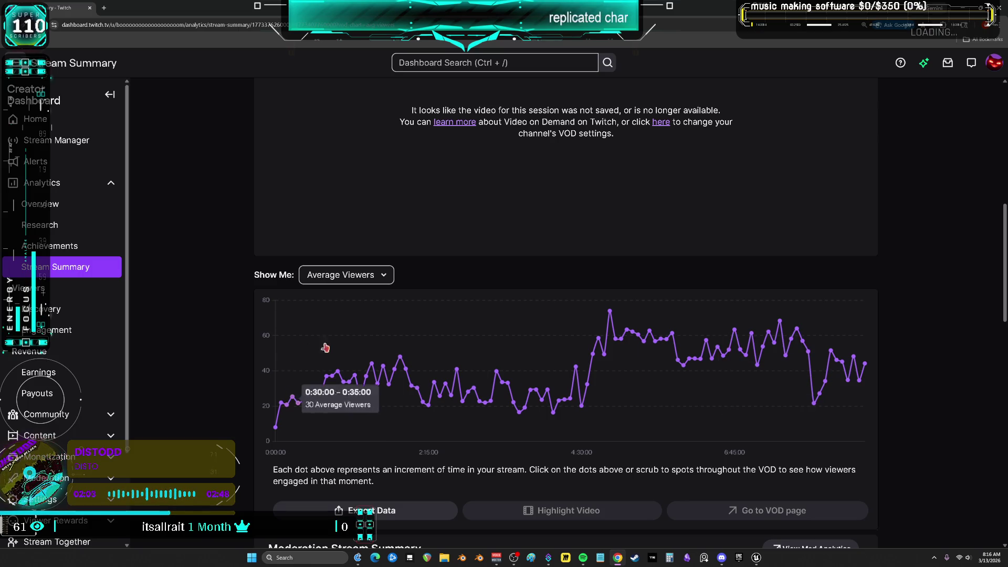
pyautogui.rightClick(865, 362)
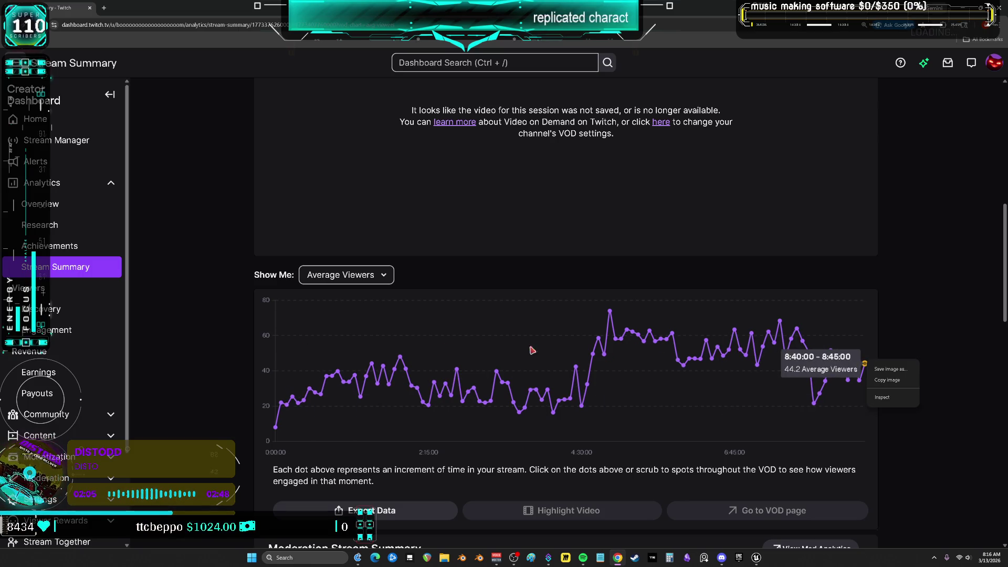
pyautogui.click(218, 342)
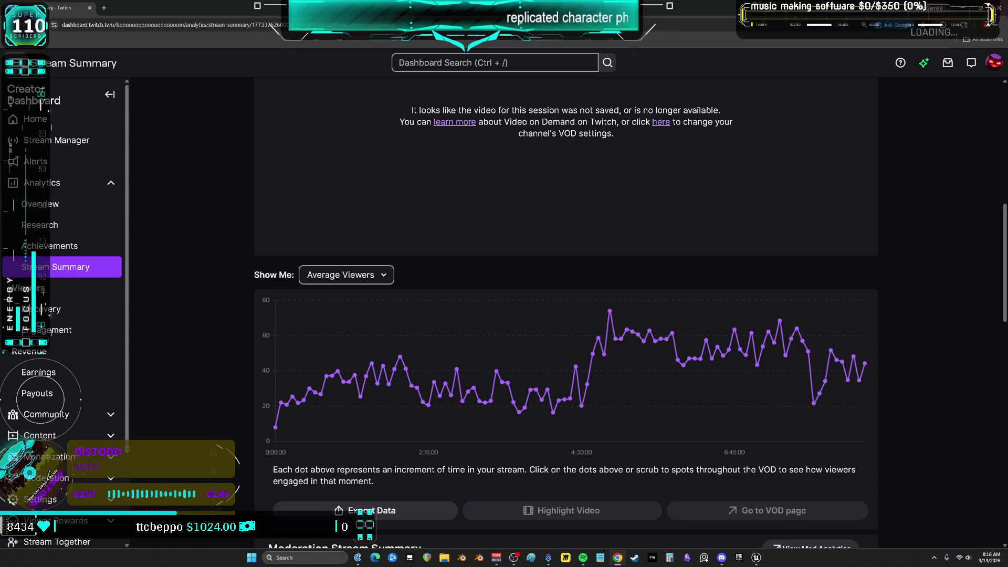
pyautogui.hotkey('alt', 'Tab')
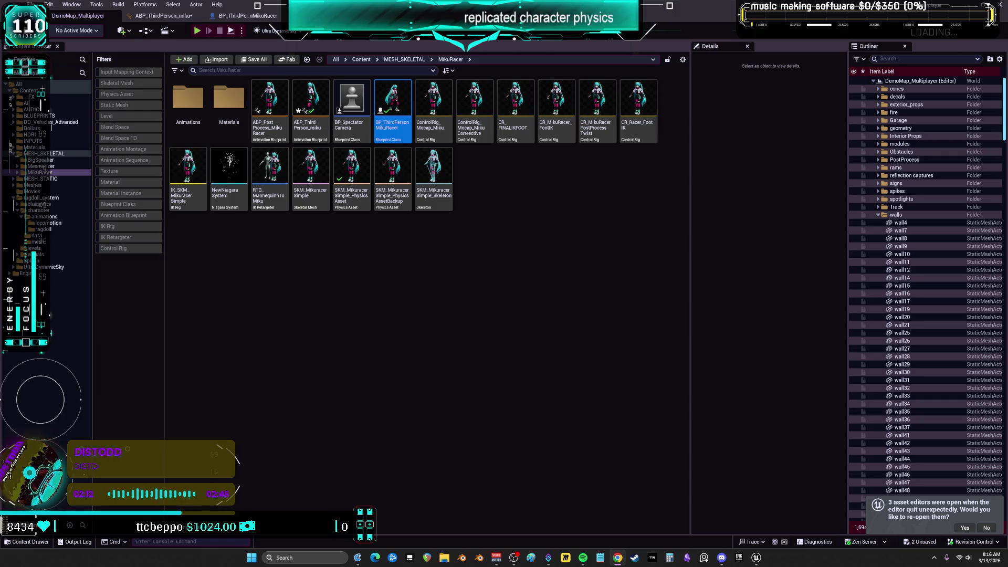
pyautogui.click(338, 313)
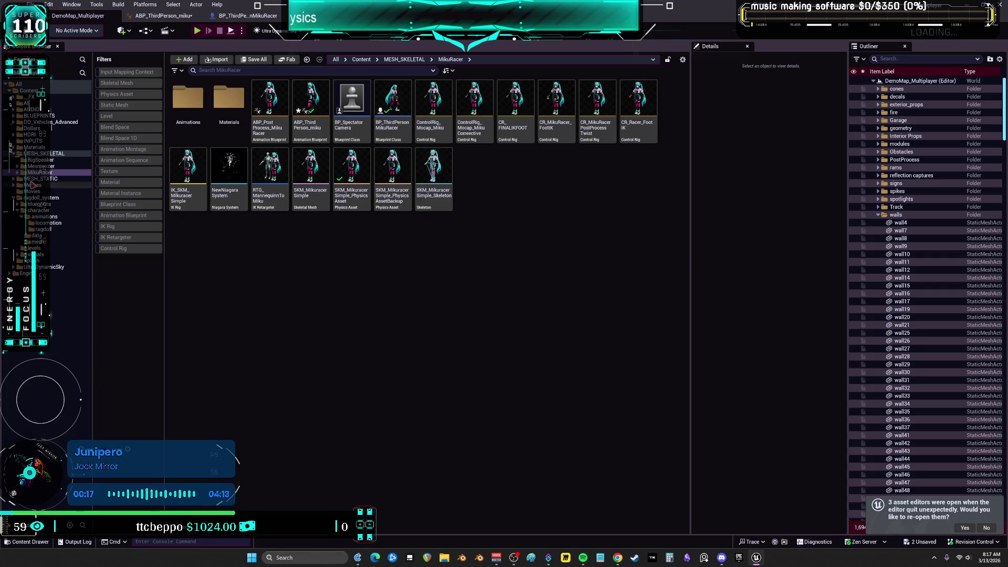
pyautogui.click(389, 110)
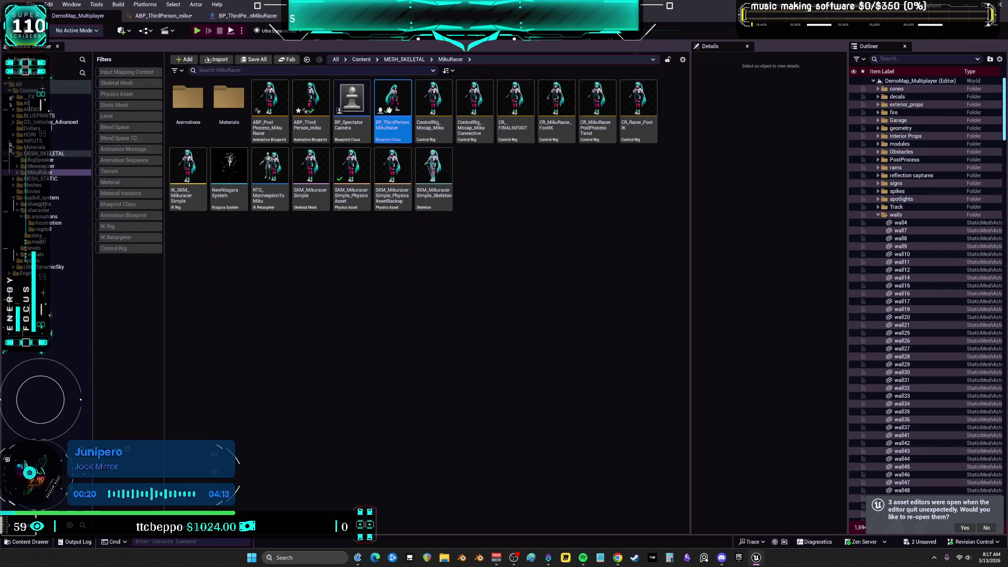
# Open BP_ThirdPersonMikuRacer, then return to the level and open BP_DCAdv_ThirdPChar
pyautogui.doubleClick(389, 110)
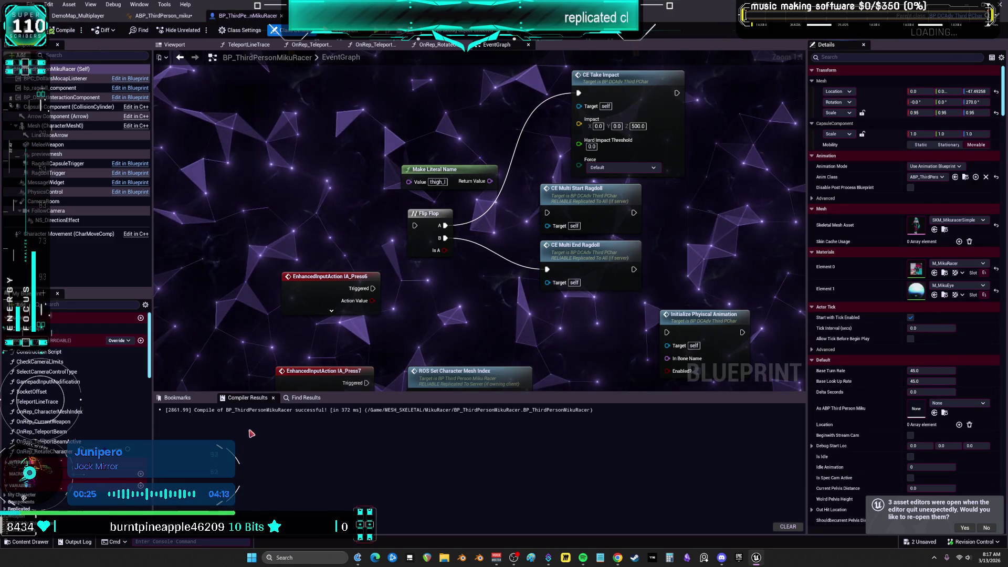
pyautogui.click(77, 15)
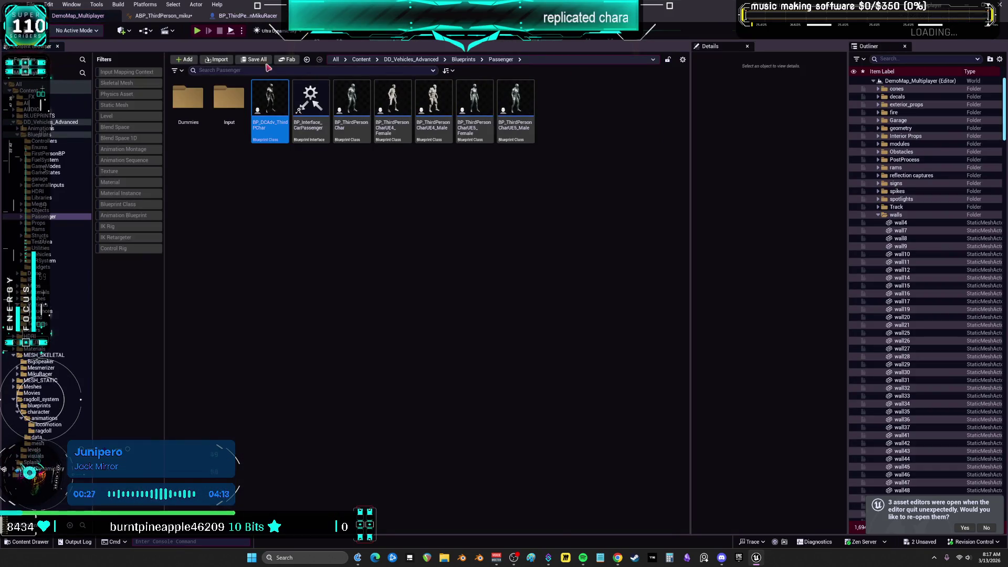
pyautogui.doubleClick(278, 97)
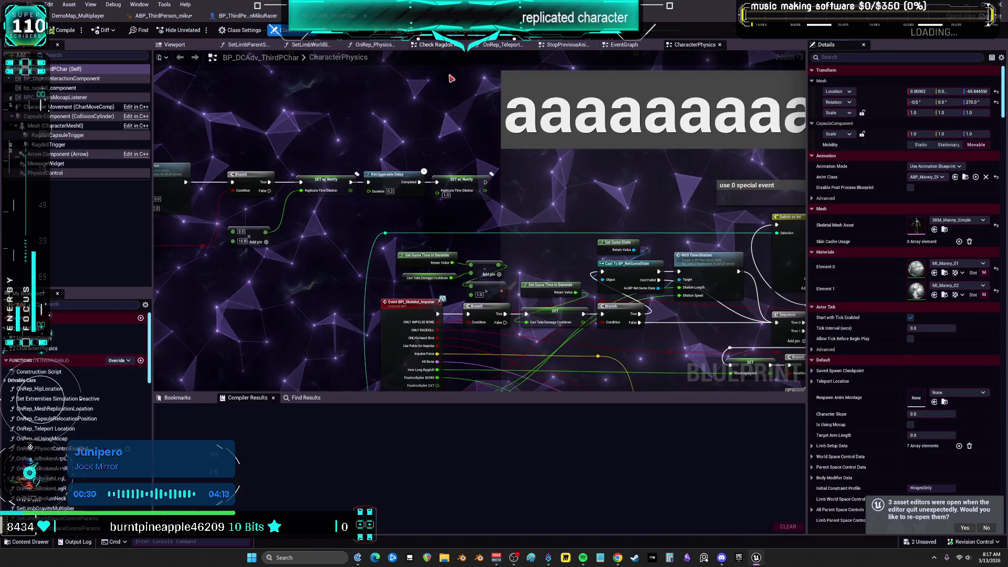
# Show bp_ragdoll_component's Details, then bring the Twitch Stream Manager to the front
pyautogui.click(70, 89)
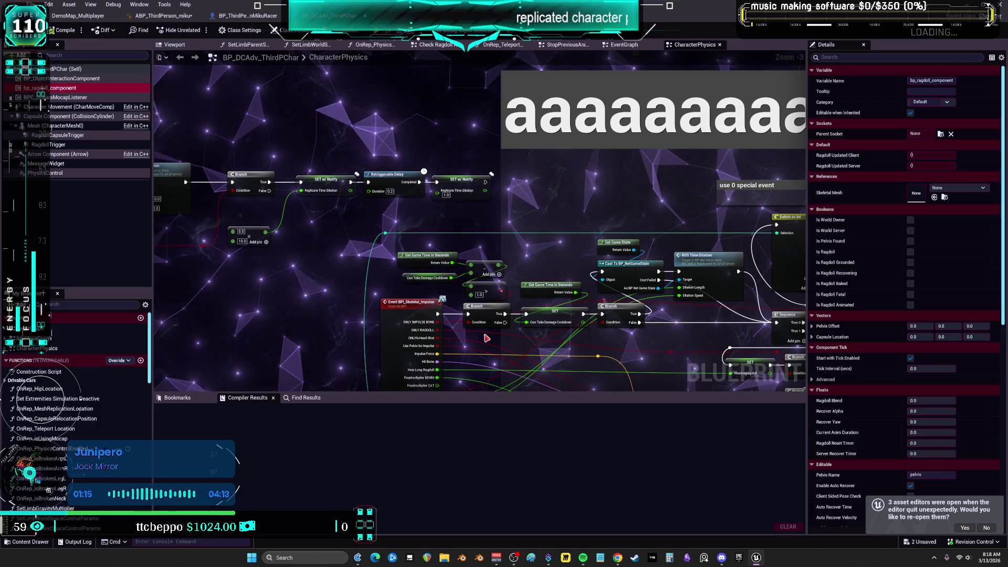
pyautogui.hotkey('alt', 'Tab')
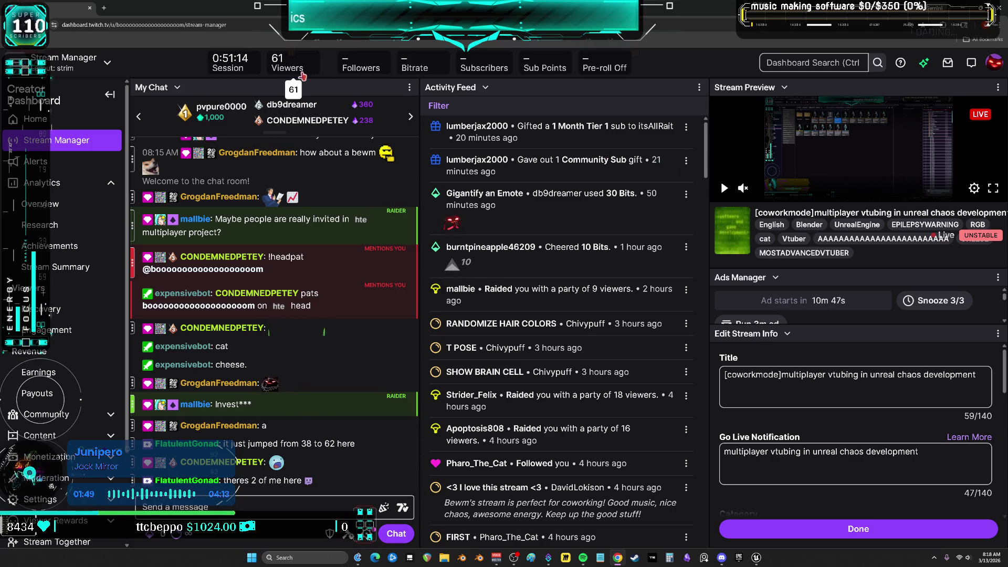
# Switch from the Twitch dashboard back to BP_DCAdv_ThirdPChar's CharacterPhysics graph
pyautogui.hotkey('alt', 'Tab')
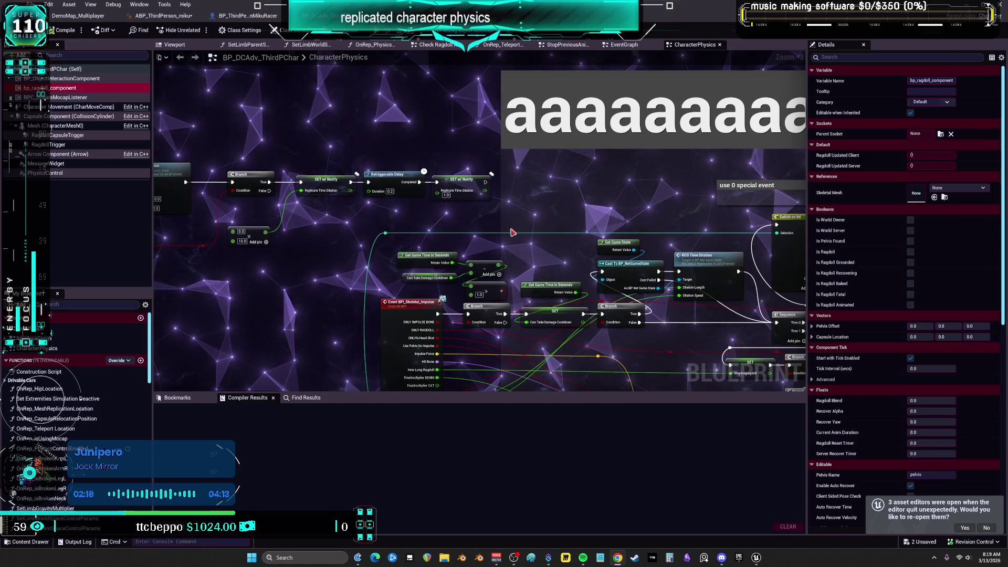
# Return to the DemoMap_Multiplayer level editor tab
pyautogui.scroll(-2, 643, 178)
pyautogui.scroll(2, 602, 192)
pyautogui.scroll(-3, 602, 192)
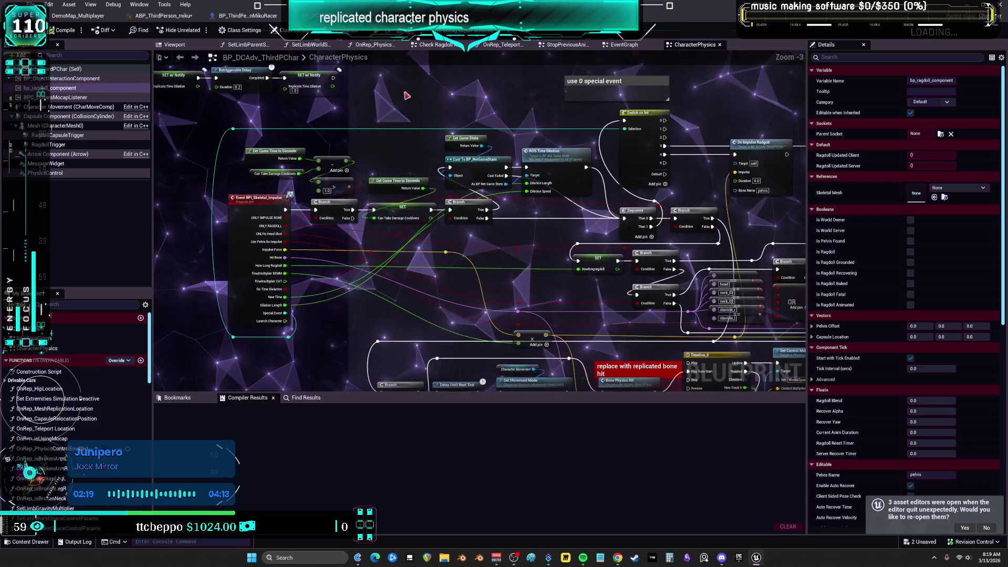
pyautogui.scroll(3, 630, 236)
pyautogui.scroll(-3, 539, 133)
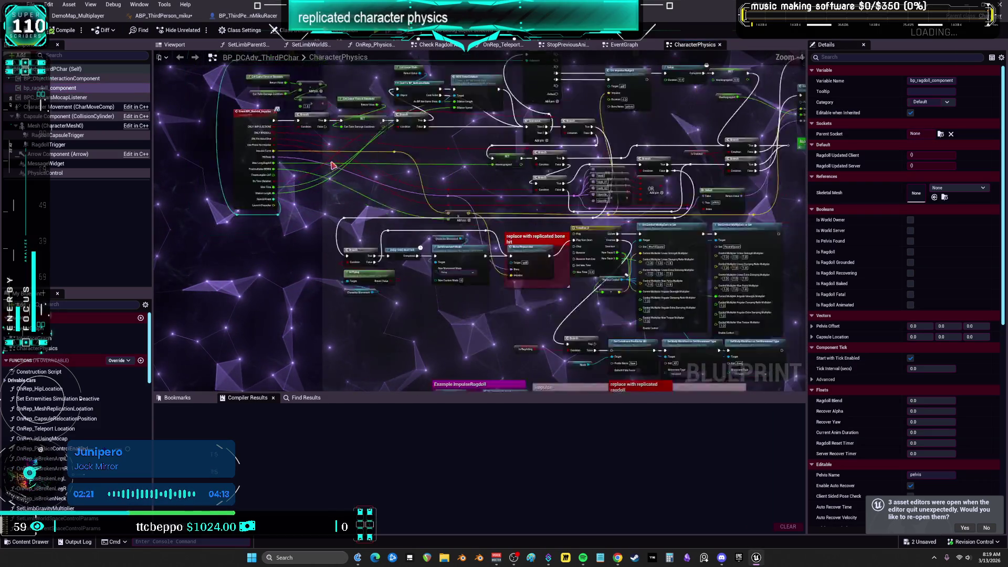
pyautogui.click(78, 15)
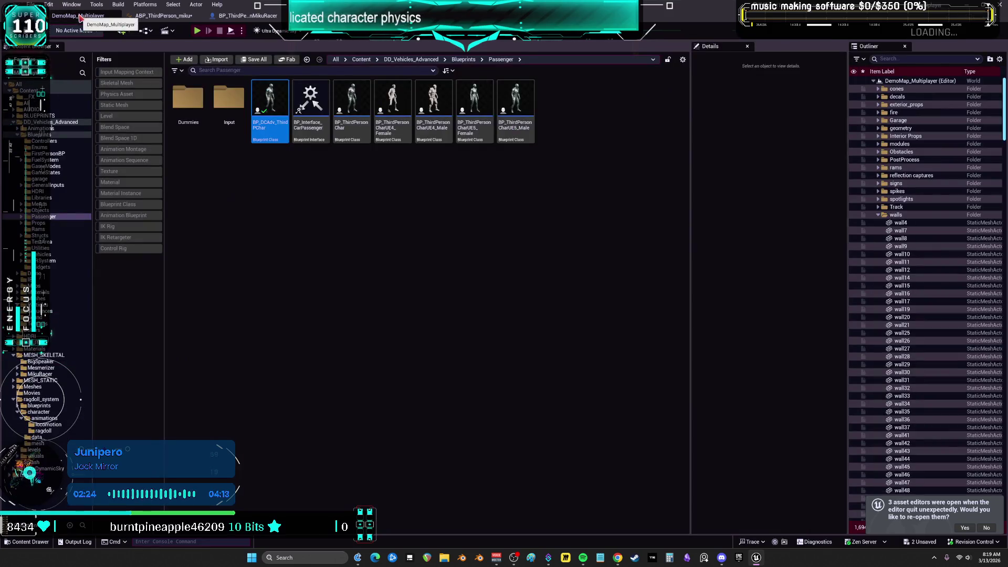
# Filter the ragdoll_system folder to Blueprint Classes and open bp_ragdoll_character
pyautogui.click(42, 400)
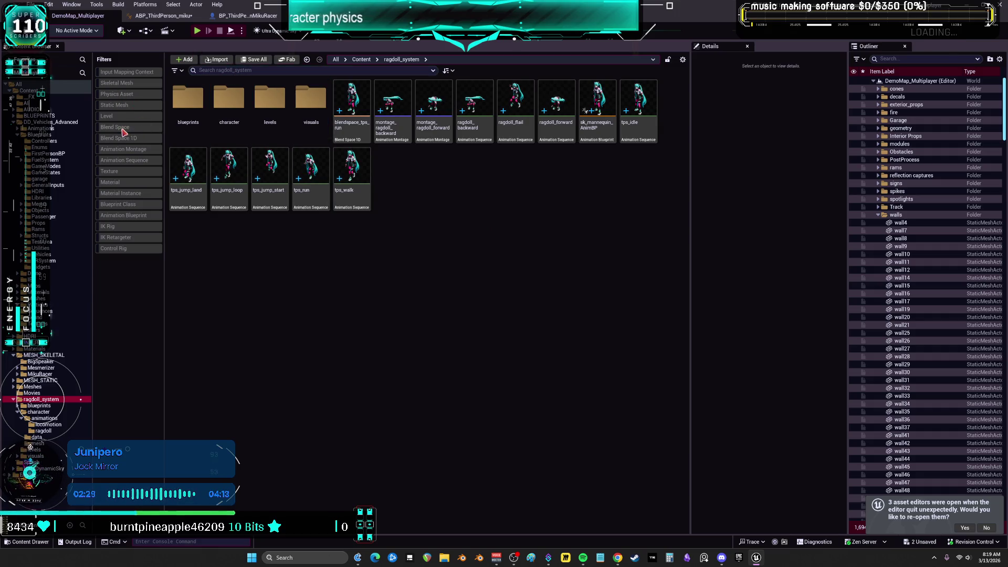
pyautogui.click(122, 206)
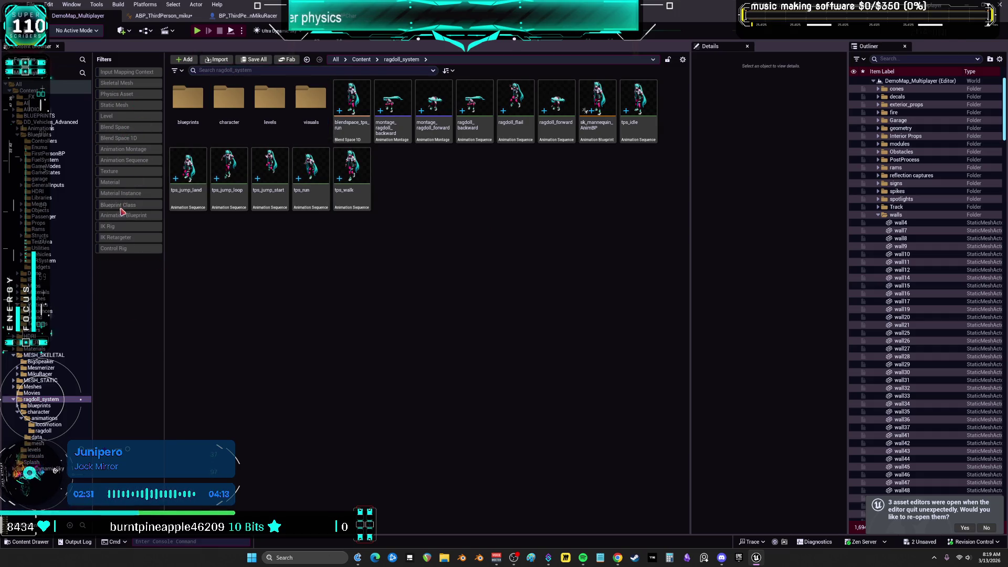
pyautogui.click(192, 140)
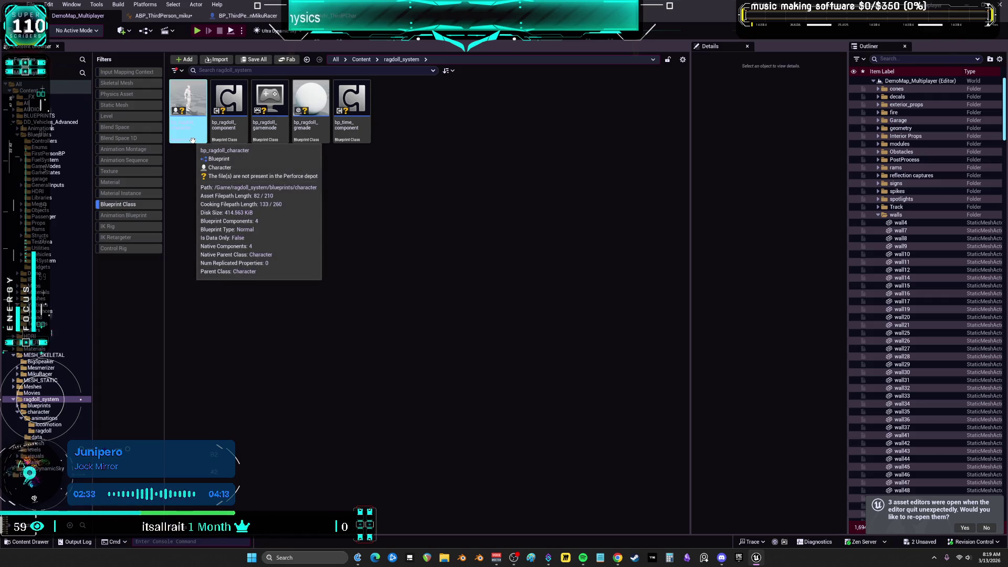
pyautogui.doubleClick(193, 140)
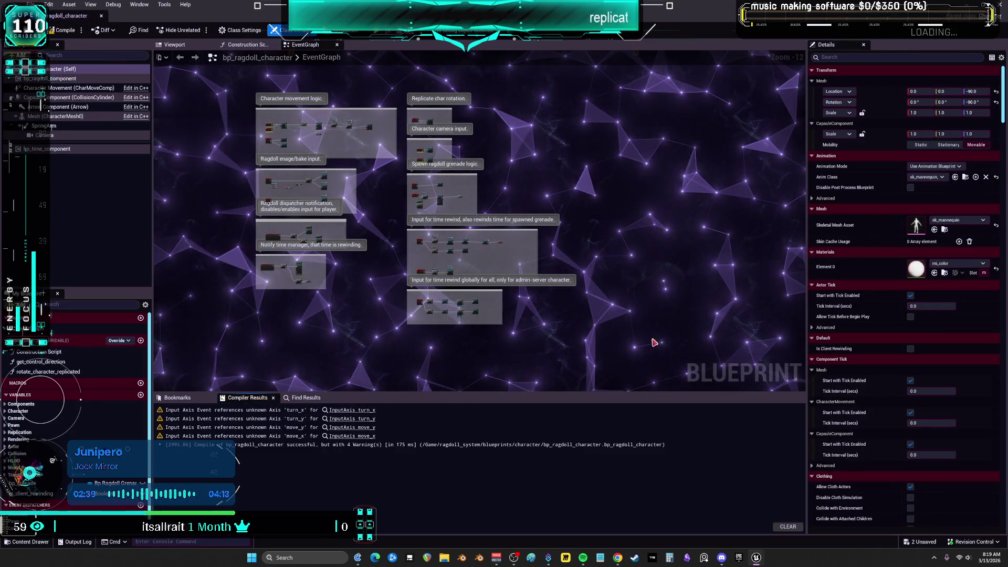
# Clear the EventGraph selection, then switch to Twitch's Stream Summary page
pyautogui.click(480, 125)
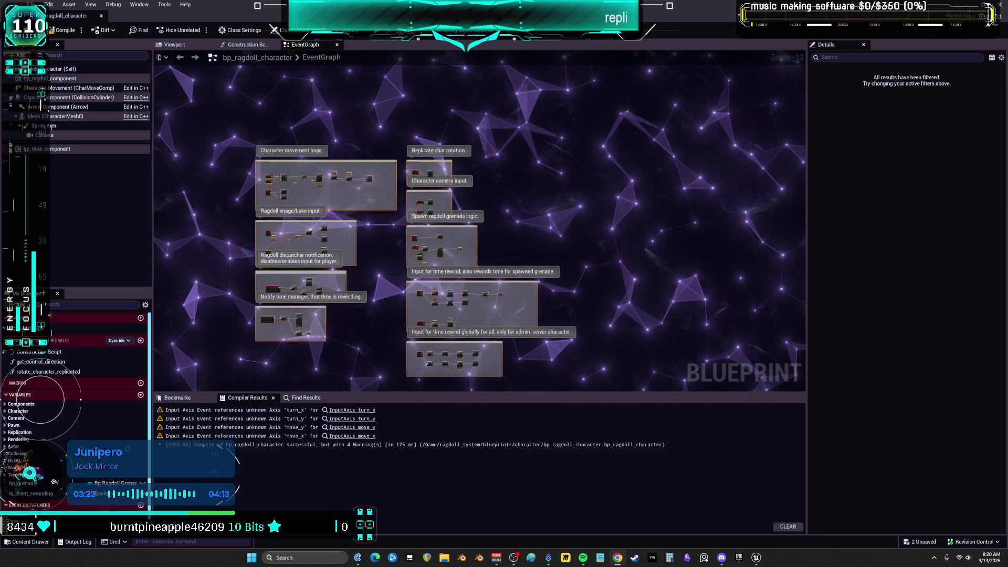
pyautogui.hotkey('alt', 'Tab')
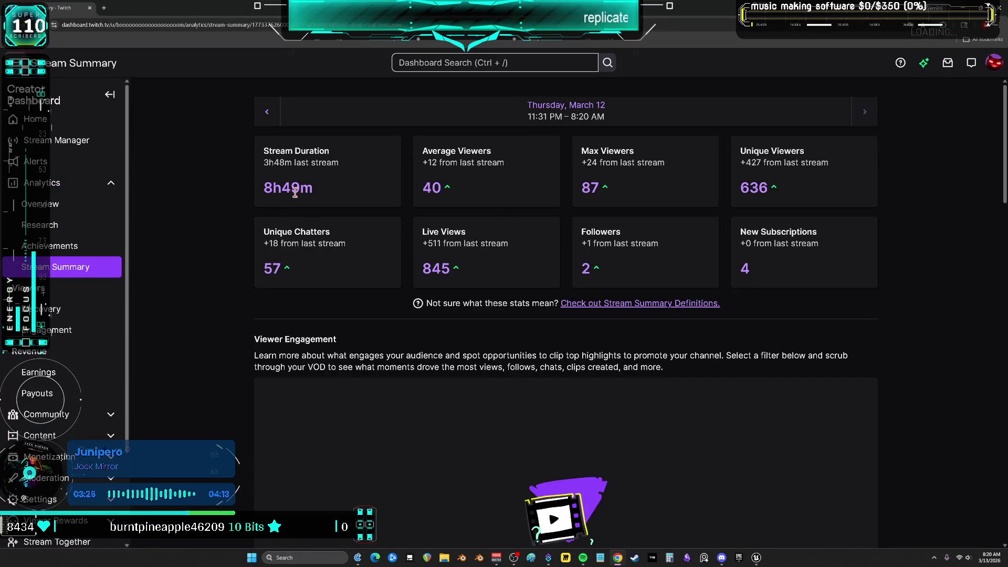
pyautogui.moveTo(262, 188); pyautogui.dragTo(314, 188)
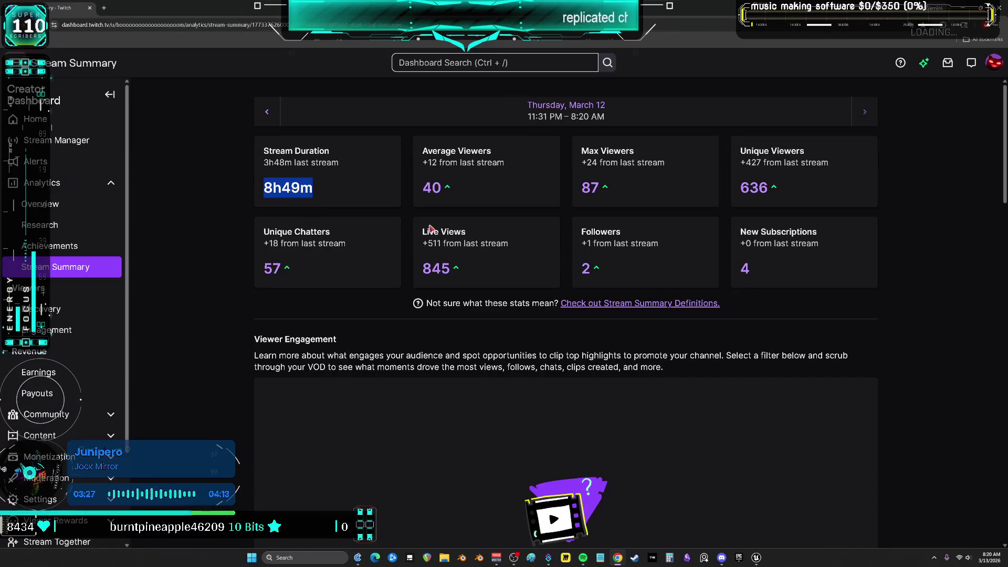
pyautogui.click(593, 272)
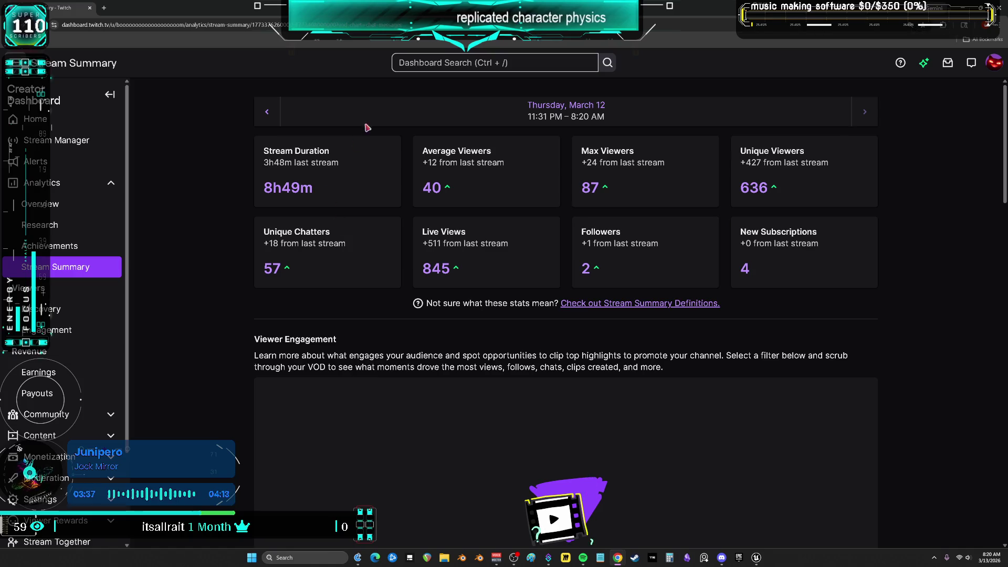
pyautogui.moveTo(319, 192); pyautogui.dragTo(263, 189)
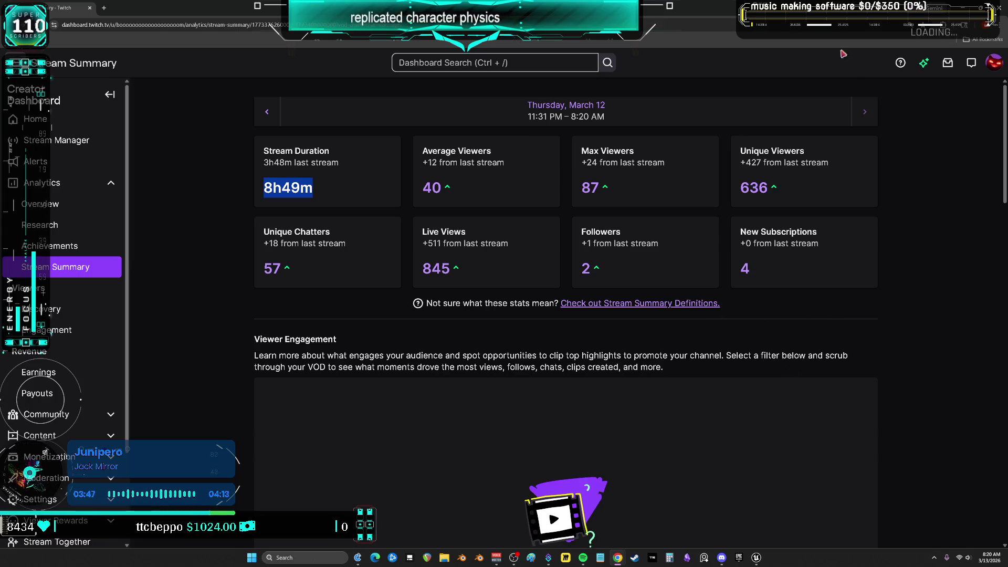
pyautogui.hotkey('alt', 'Tab')
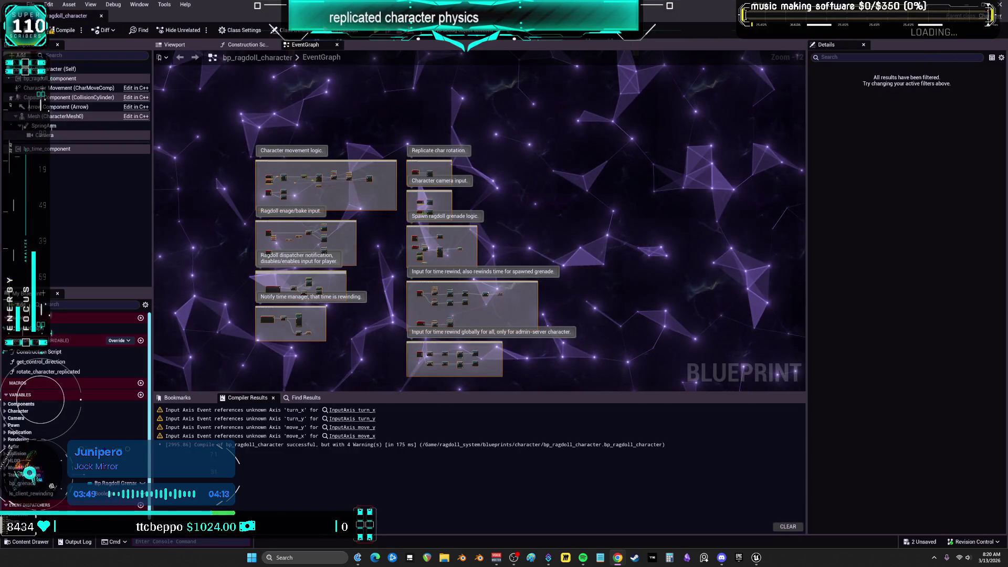
pyautogui.hotkey('alt', 'Tab')
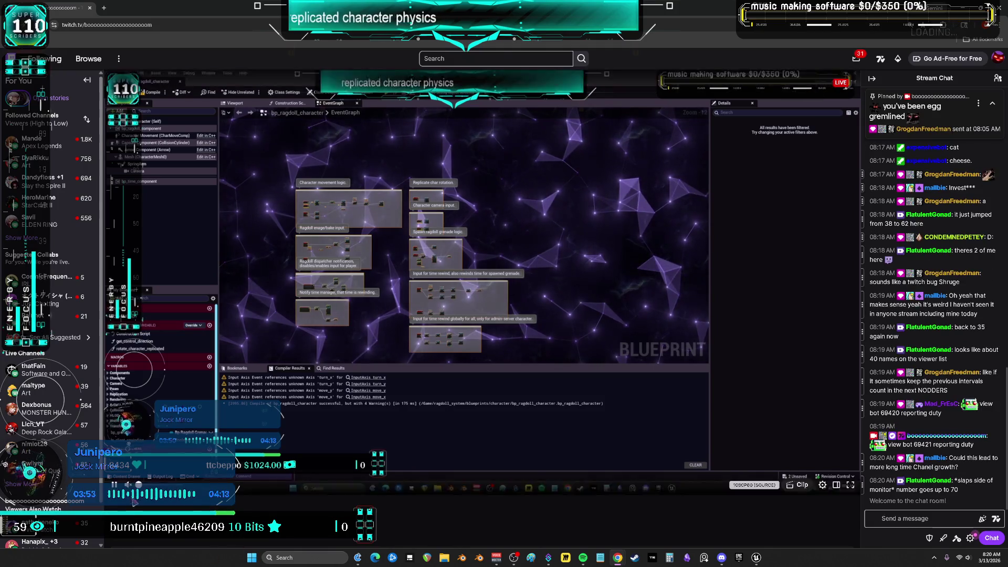
# Pause the stream preview and open the Software and Game Development category
pyautogui.click(836, 164)
pyautogui.scroll(-3, 446, 351)
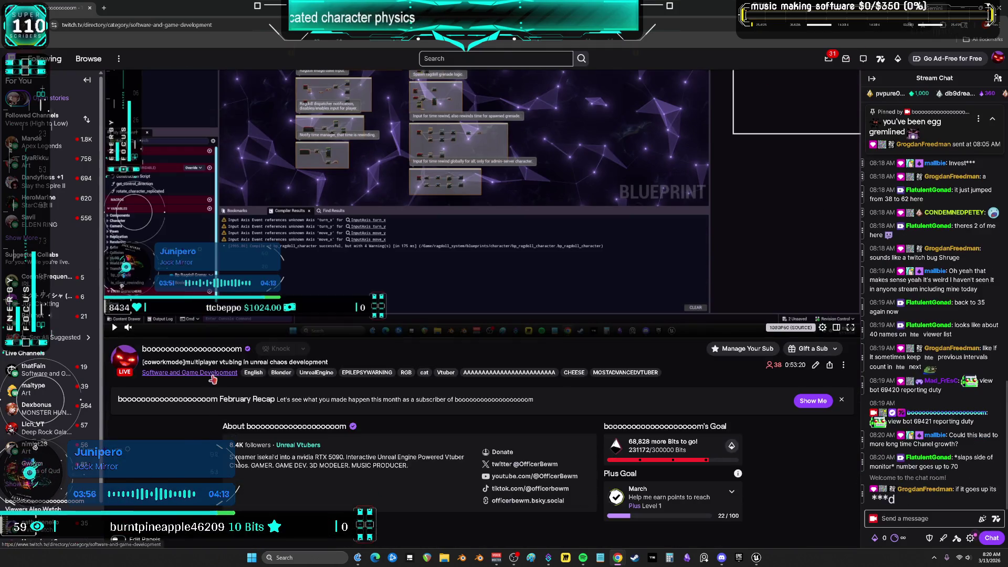
pyautogui.click(445, 351)
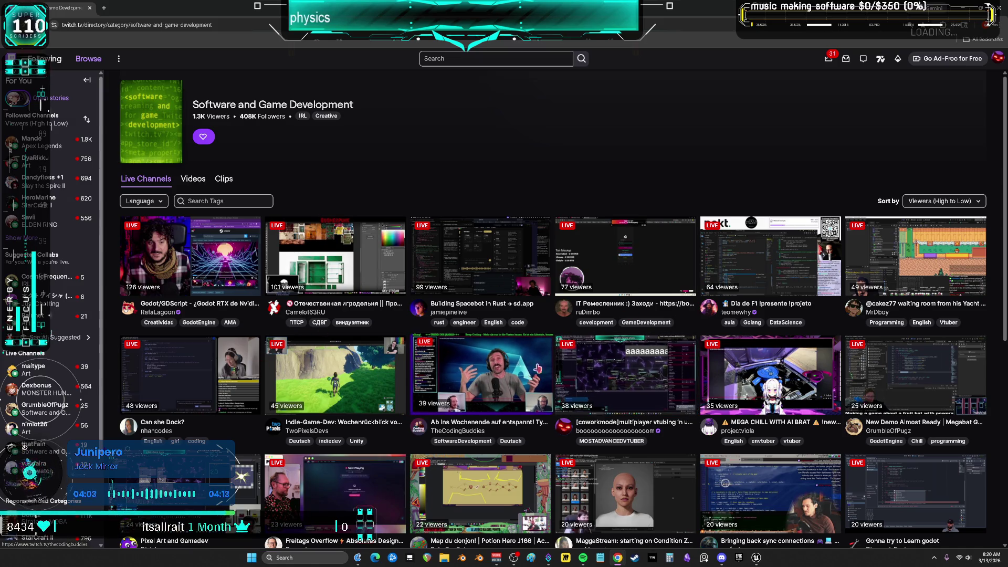
# Browse the category's live channel directory, then return to the Unreal blueprint editor
pyautogui.scroll(-2, 604, 402)
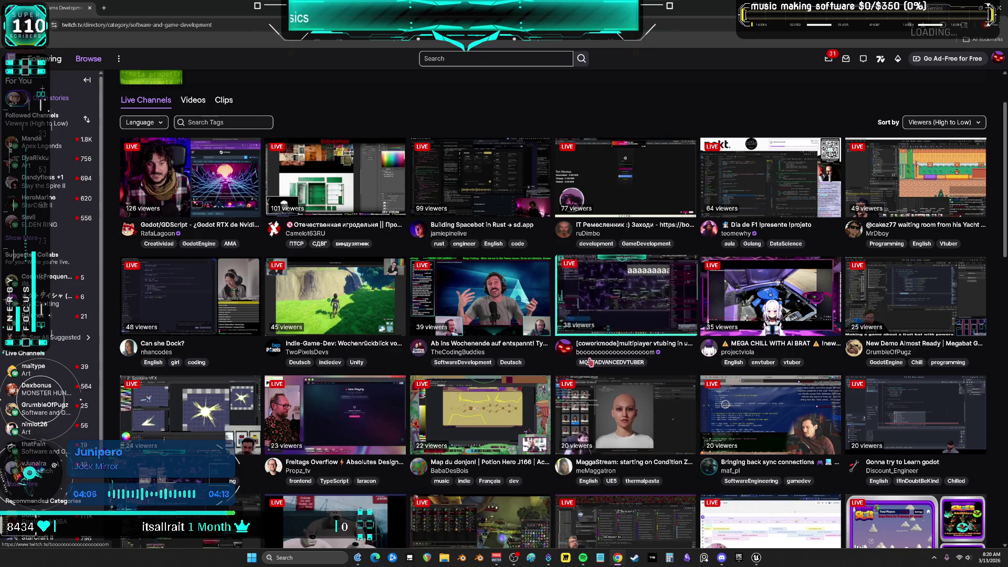
pyautogui.scroll(-2, 571, 340)
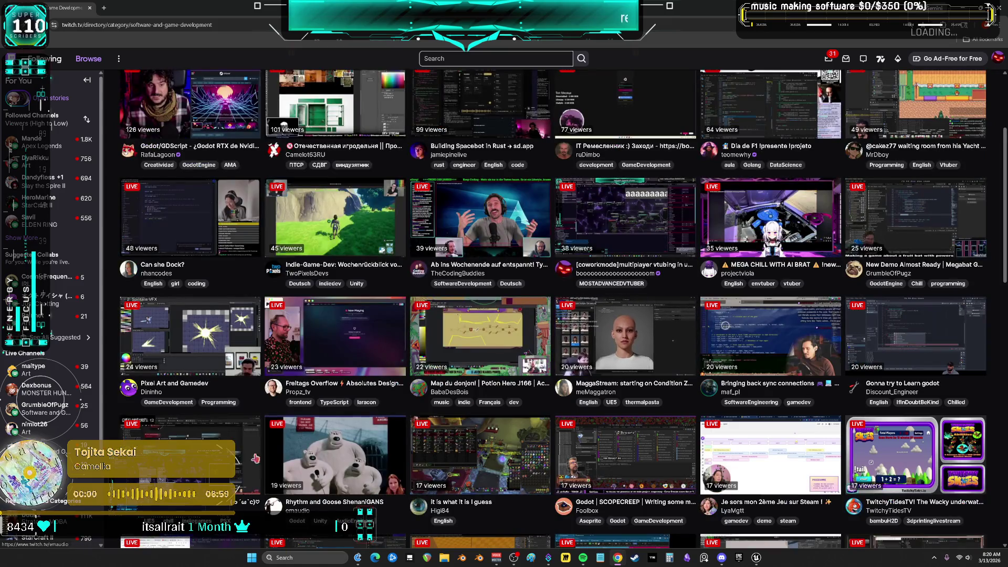
pyautogui.scroll(3, 755, 251)
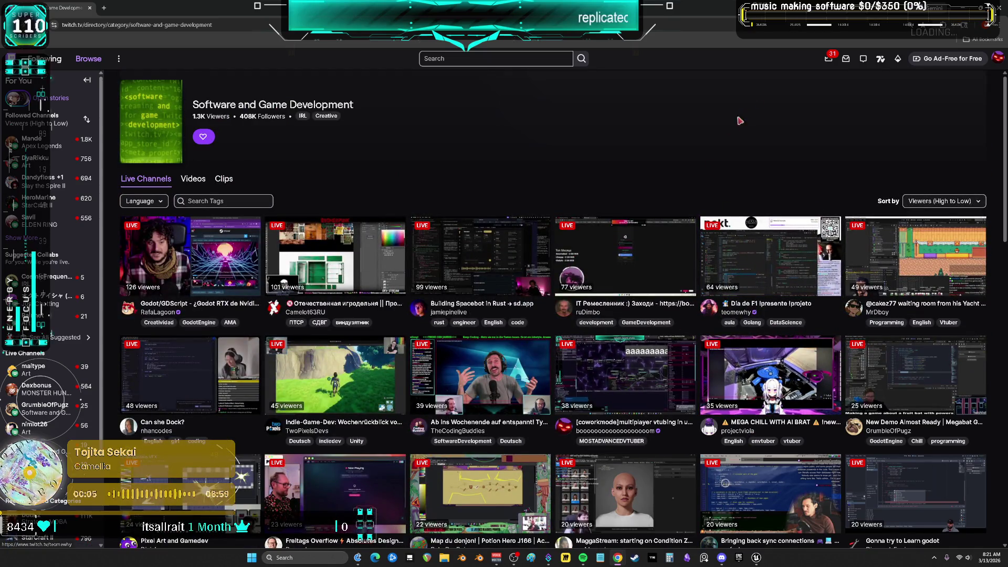
pyautogui.scroll(-15, 614, 331)
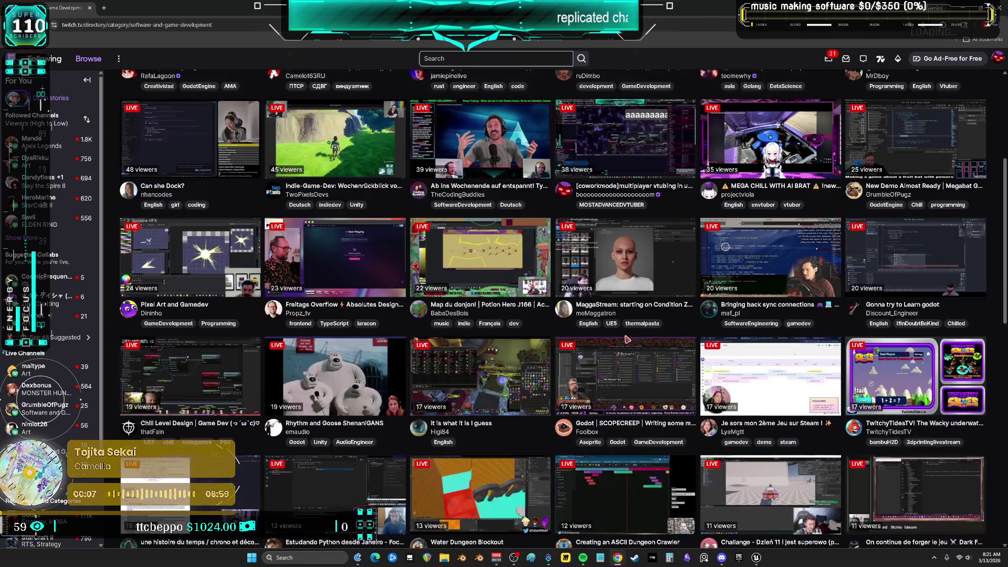
pyautogui.scroll(15, 634, 317)
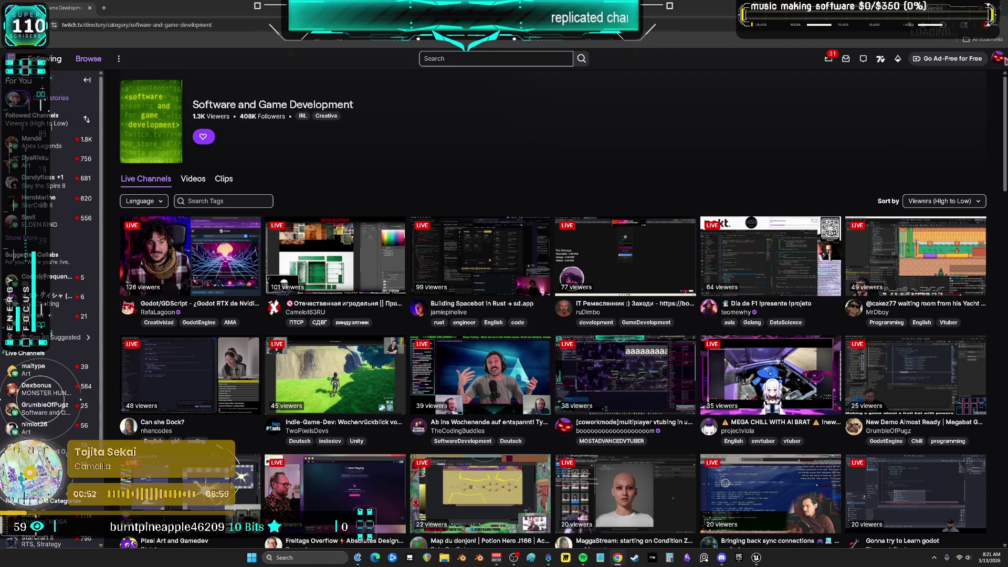
pyautogui.hotkey('alt', 'Tab')
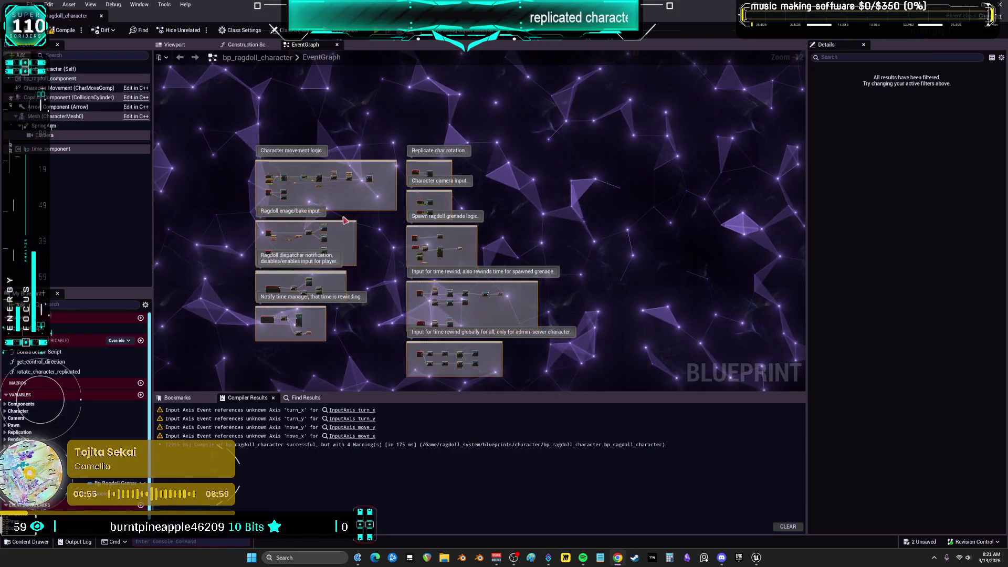
# Zoom into the movement logic and select the Bp Ragdoll Component, Is Ragdoll and Branch nodes
pyautogui.scroll(6, 309, 244)
pyautogui.scroll(6, 447, 160)
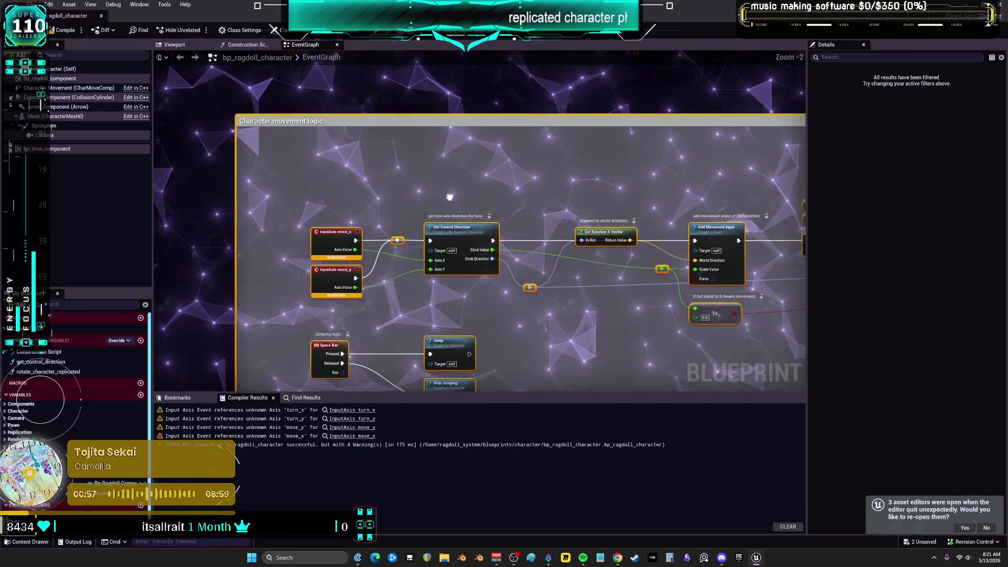
pyautogui.moveTo(470, 150)
pyautogui.mouseDown()
pyautogui.moveTo(676, 169)
pyautogui.moveTo(424, 186)
pyautogui.mouseUp()
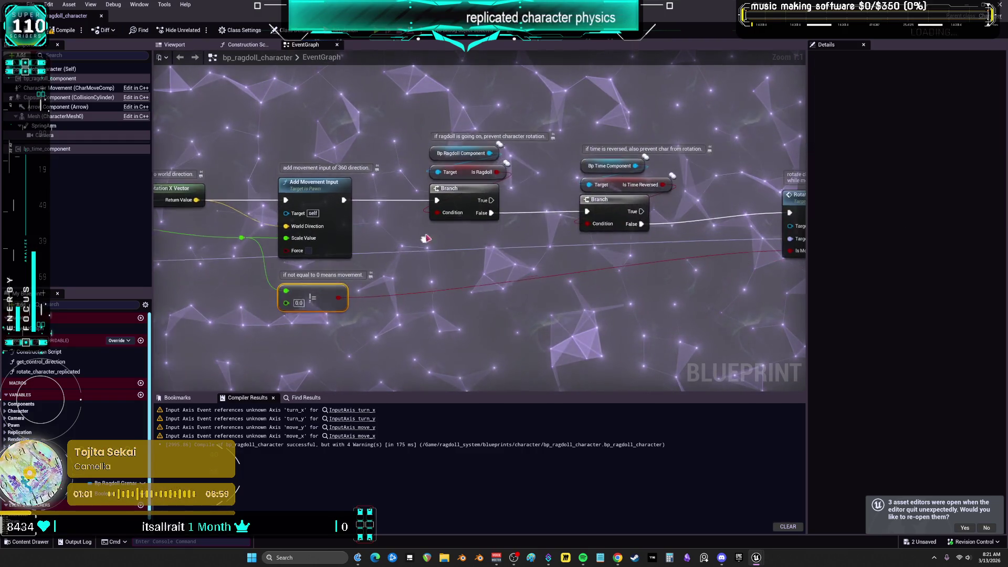
pyautogui.moveTo(504, 120); pyautogui.dragTo(467, 163)
pyautogui.moveTo(513, 103); pyautogui.dragTo(455, 210)
# Inspect Rotate Character Replicated, zoom out to the input events, then switch to Twitch home
pyautogui.moveTo(678, 184); pyautogui.dragTo(543, 183)
pyautogui.click(694, 193)
pyautogui.scroll(-2, 480, 212)
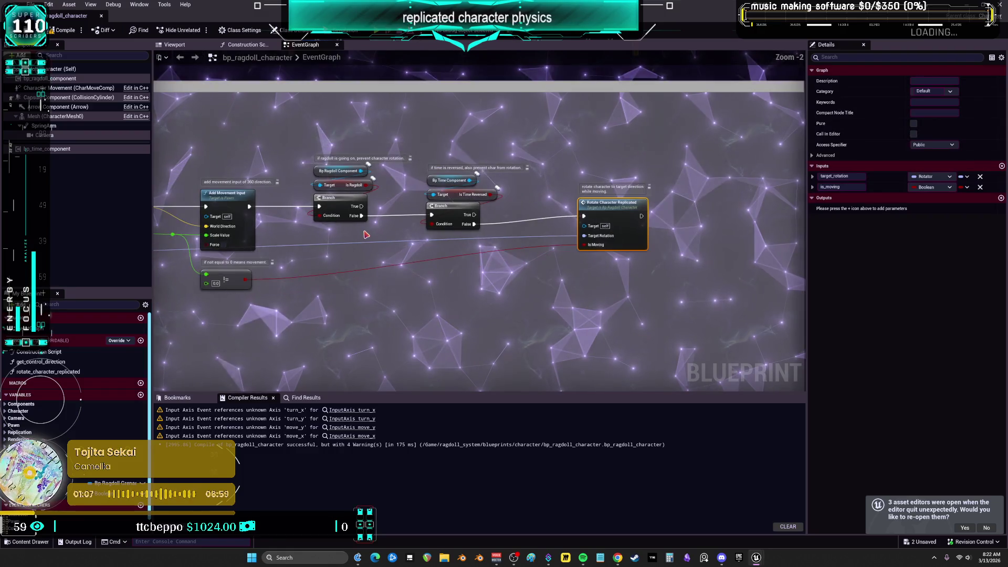
pyautogui.moveTo(480, 211)
pyautogui.mouseDown()
pyautogui.moveTo(352, 220)
pyautogui.moveTo(472, 210)
pyautogui.mouseUp()
pyautogui.scroll(-2, 473, 210)
pyautogui.moveTo(326, 210); pyautogui.dragTo(514, 199)
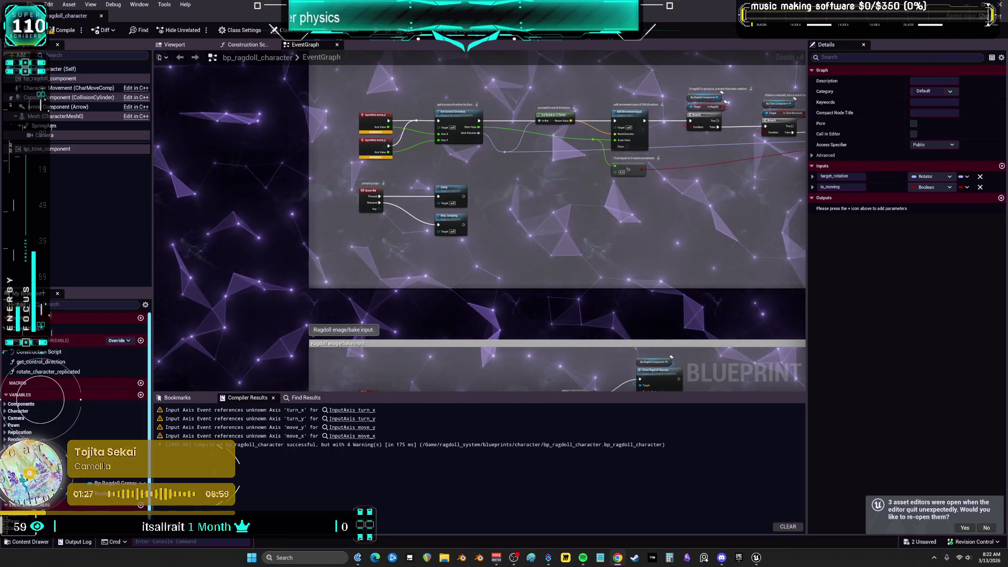
pyautogui.hotkey('alt', 'Tab')
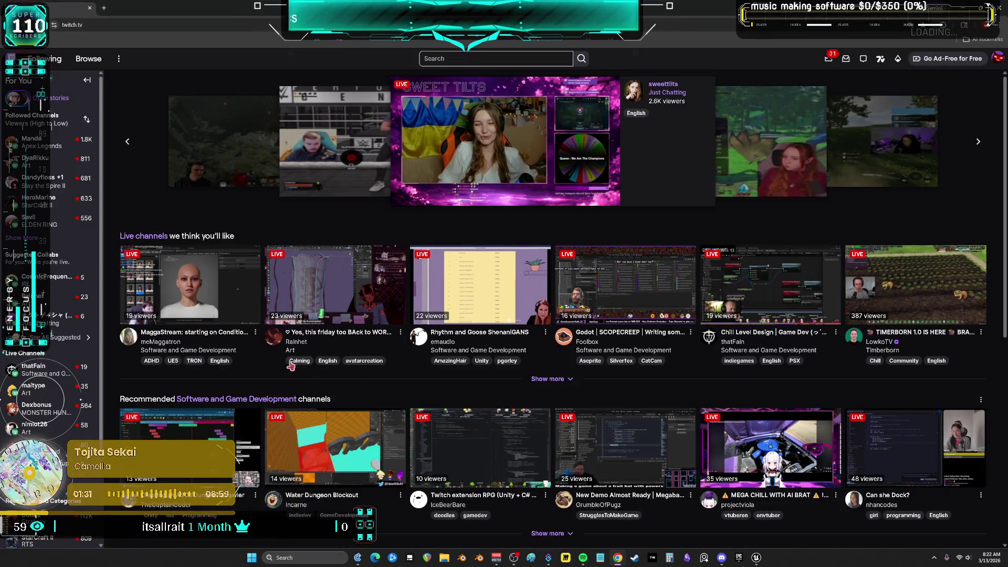
# Open the Software and Game Development directory from the Twitch home page and reload it
pyautogui.click(214, 351)
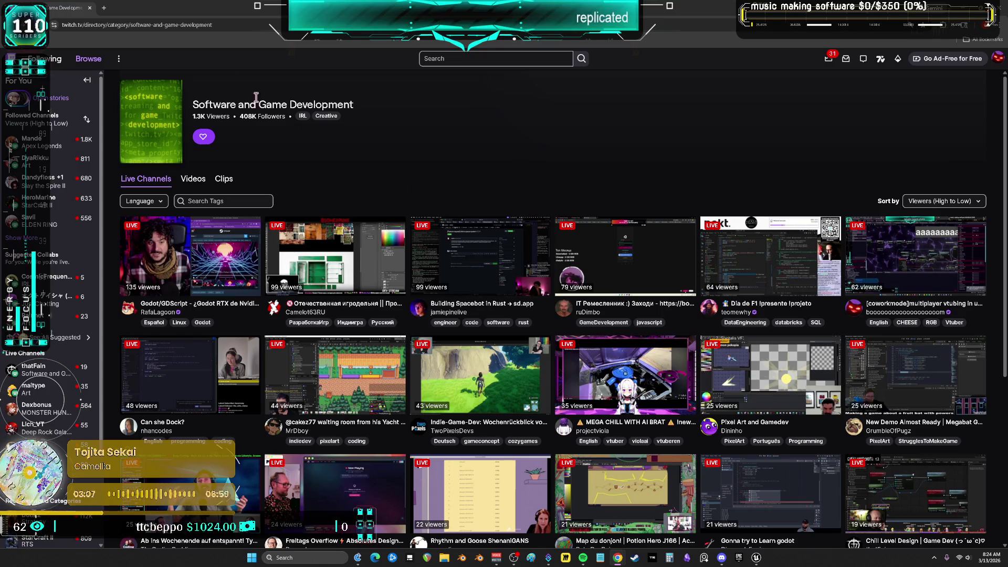
pyautogui.click(47, 24)
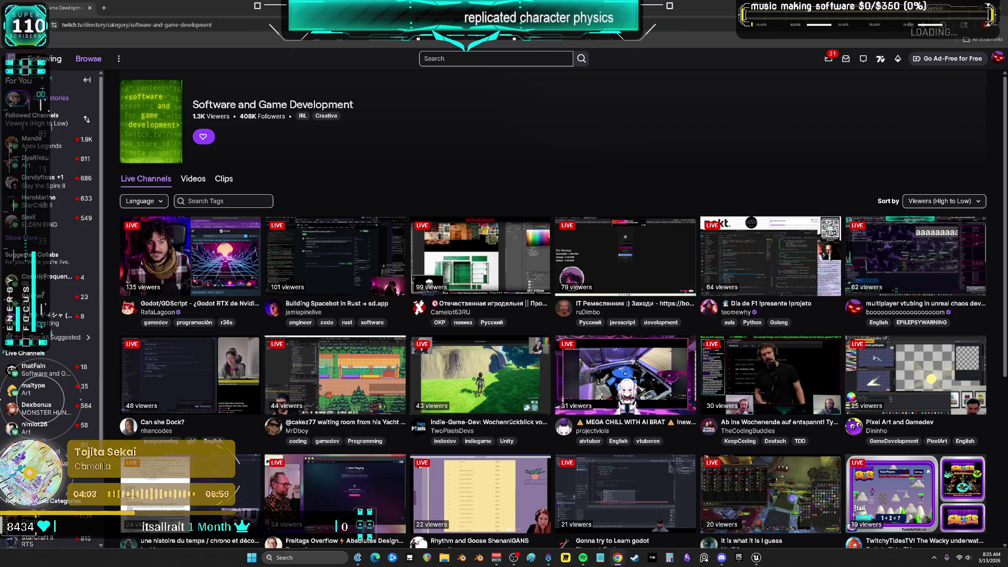
# Refresh the directory with F5 for fresh viewer counts, then return to the Unreal editor
pyautogui.press('F5')
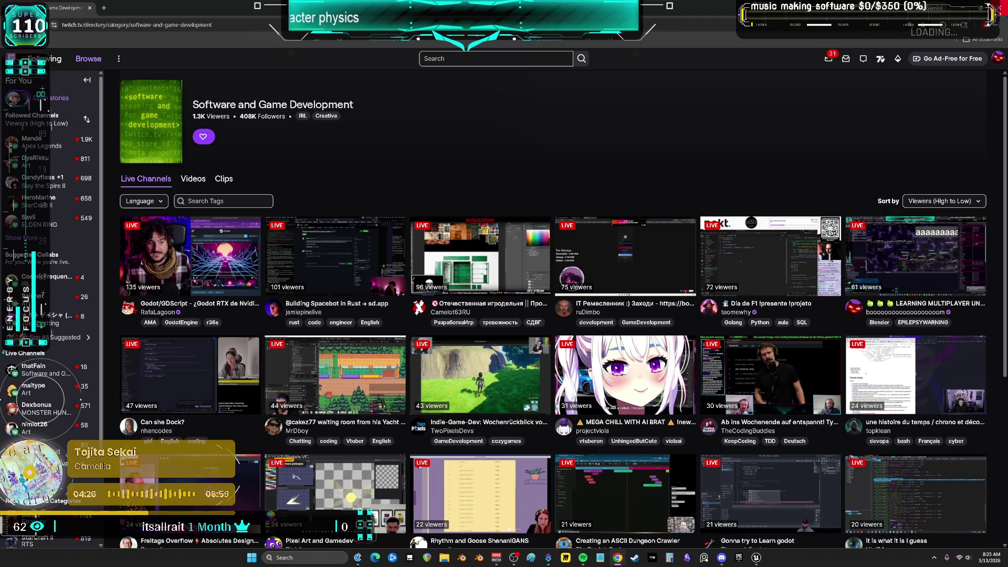
pyautogui.hotkey('alt', 'Tab')
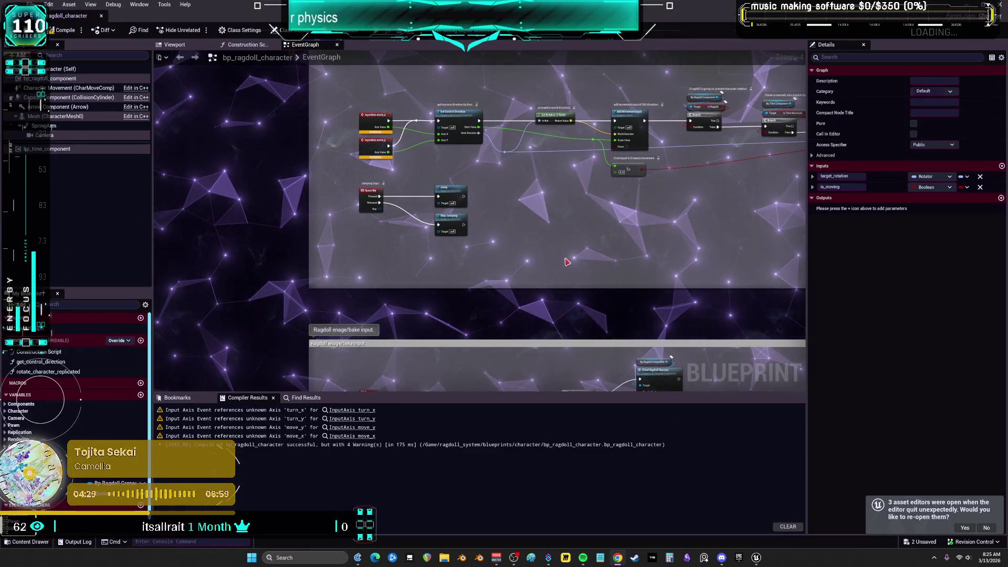
# Pan and zoom the EventGraph to bring the Ragdoll enage/bake input group into view
pyautogui.moveTo(567, 264); pyautogui.dragTo(567, 108)
pyautogui.scroll(-2, 566, 108)
pyautogui.scroll(6, 457, 275)
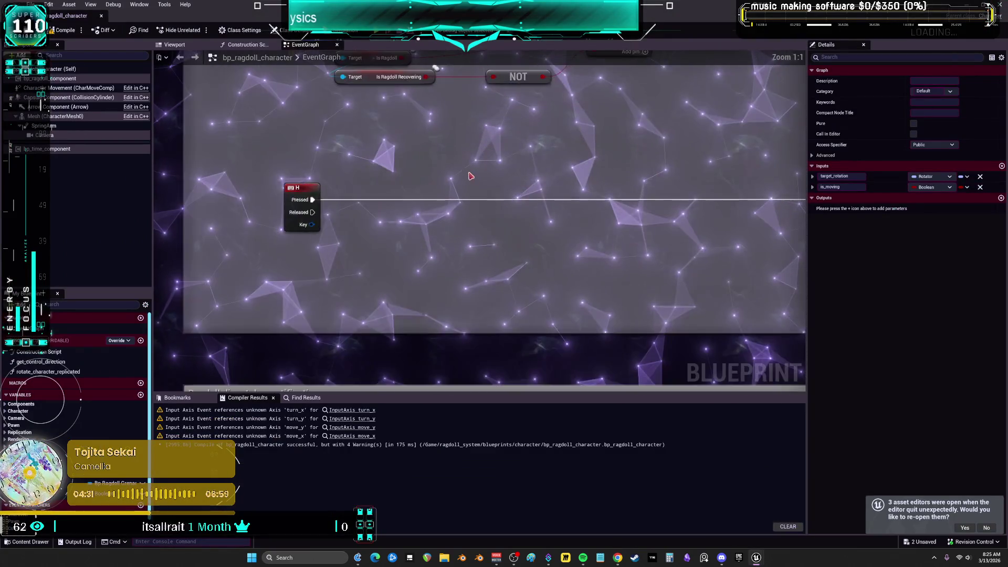
pyautogui.scroll(-3, 457, 275)
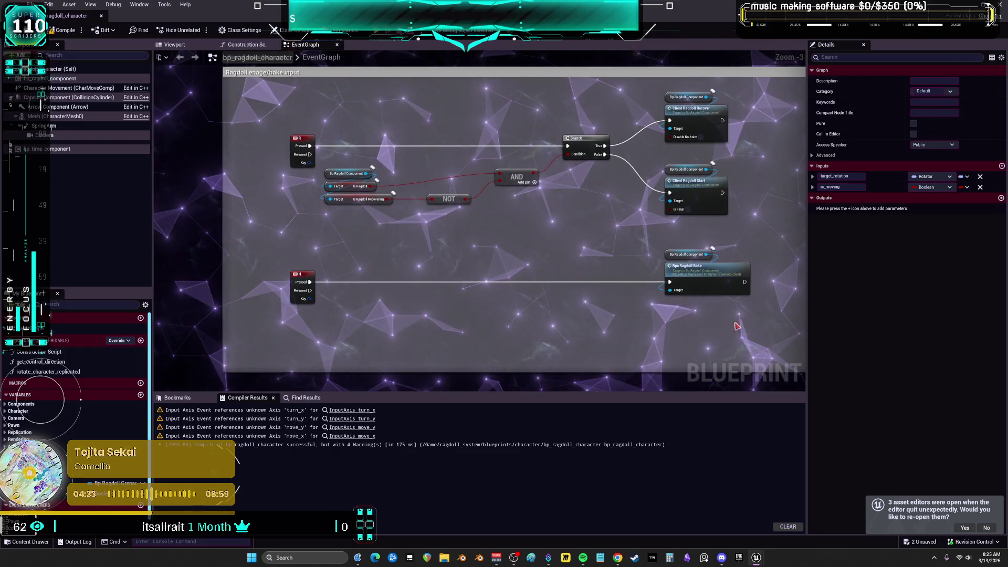
pyautogui.scroll(-9, 487, 195)
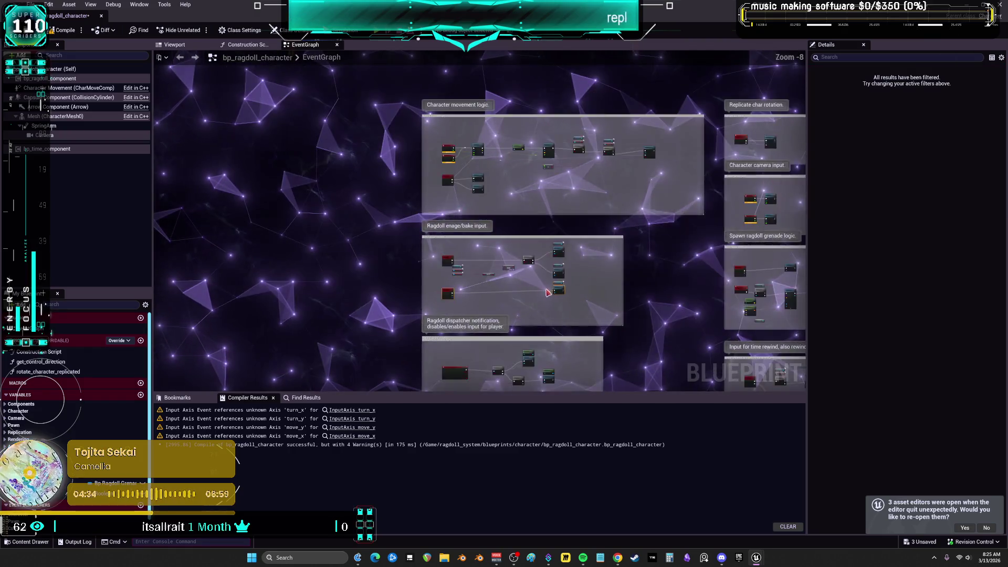
pyautogui.moveTo(487, 195); pyautogui.dragTo(472, 183)
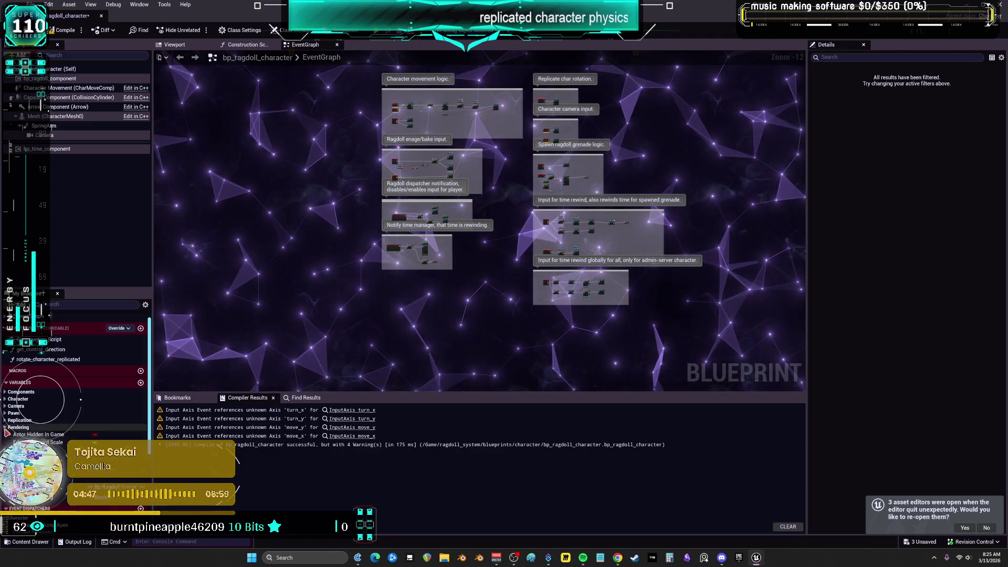
# Toggle the Pawn, Camera and Rendering variable categories, then show the Viewport
pyautogui.click(5, 414)
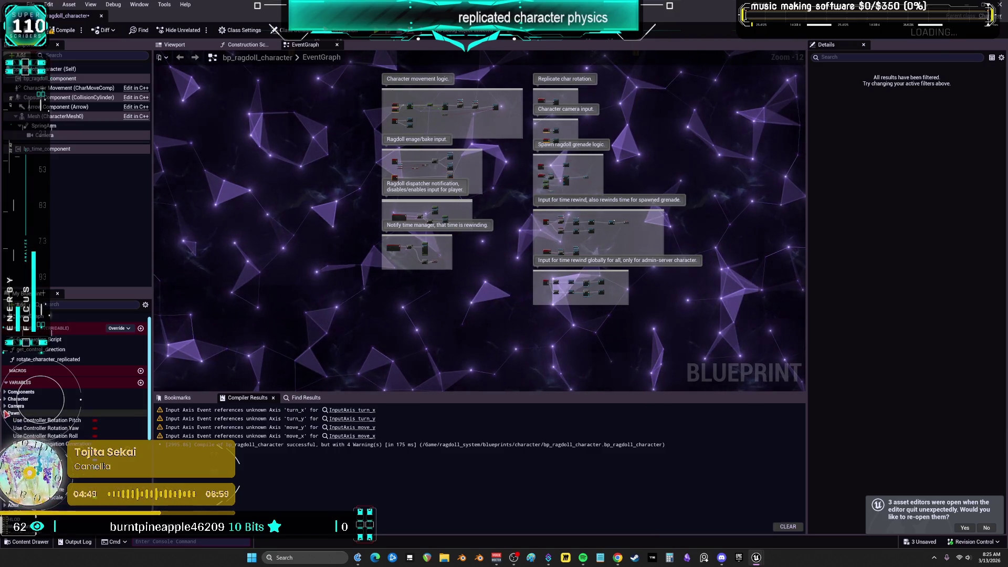
pyautogui.click(8, 406)
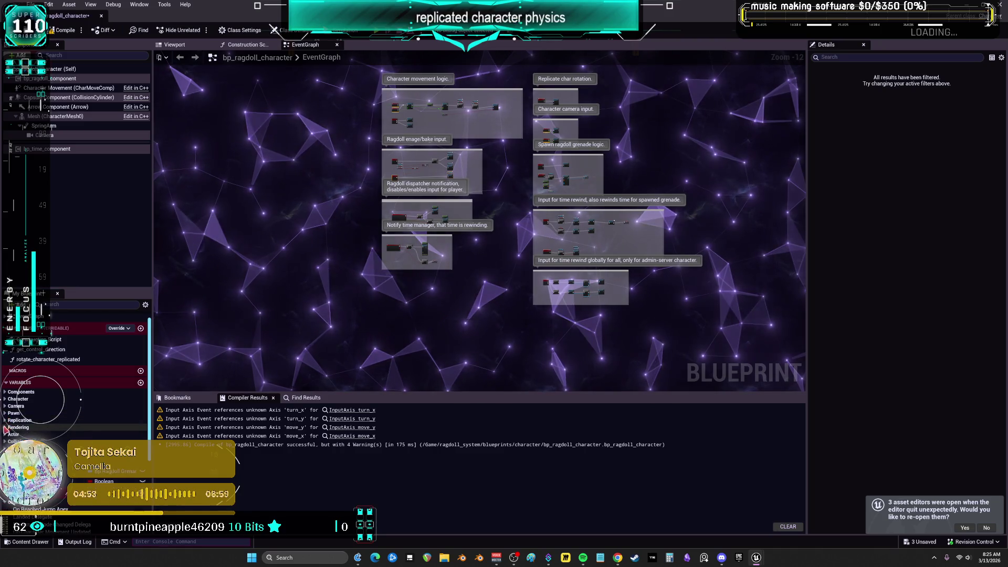
pyautogui.click(7, 427)
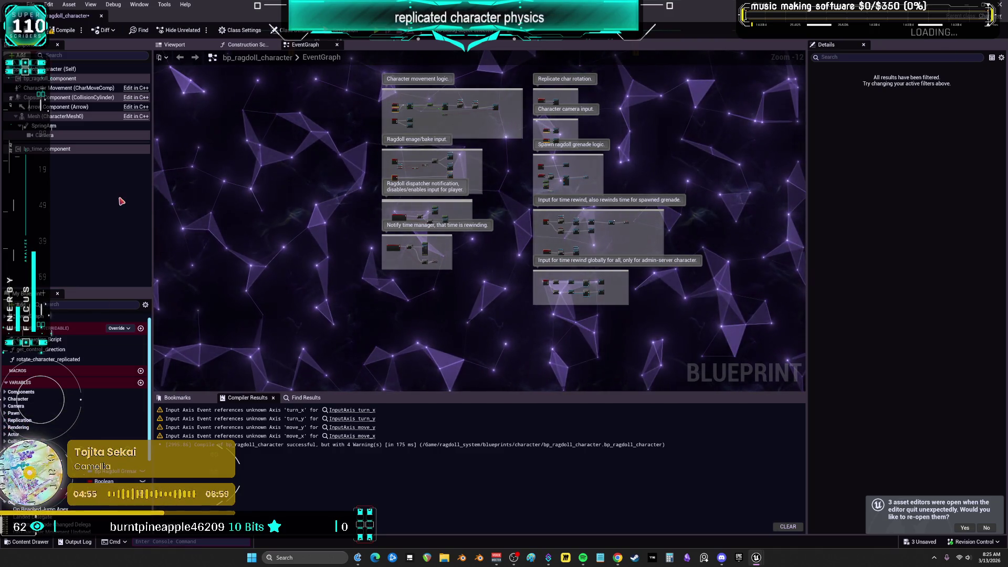
pyautogui.click(175, 44)
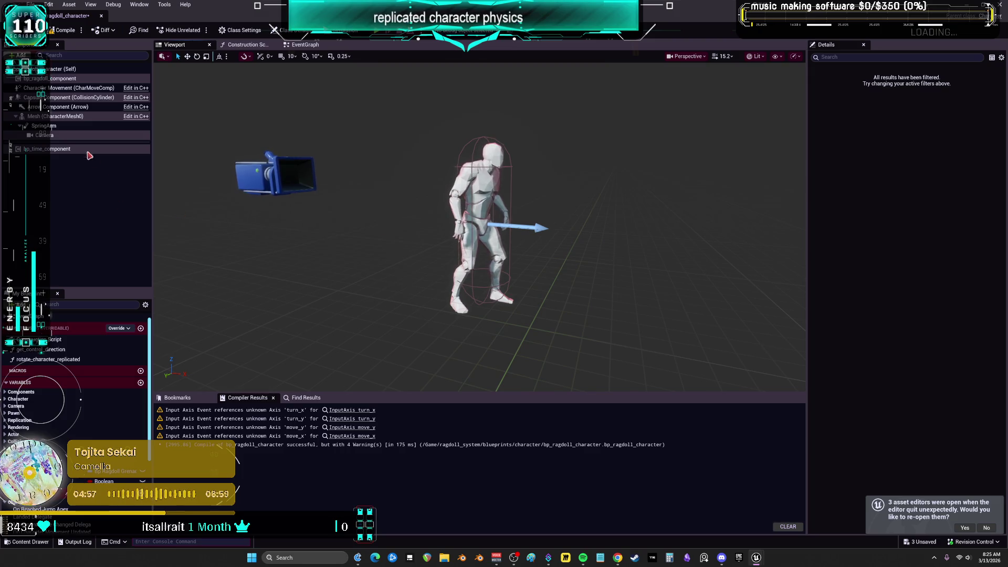
# Review the SpringArm and Capsule Component details
pyautogui.click(47, 126)
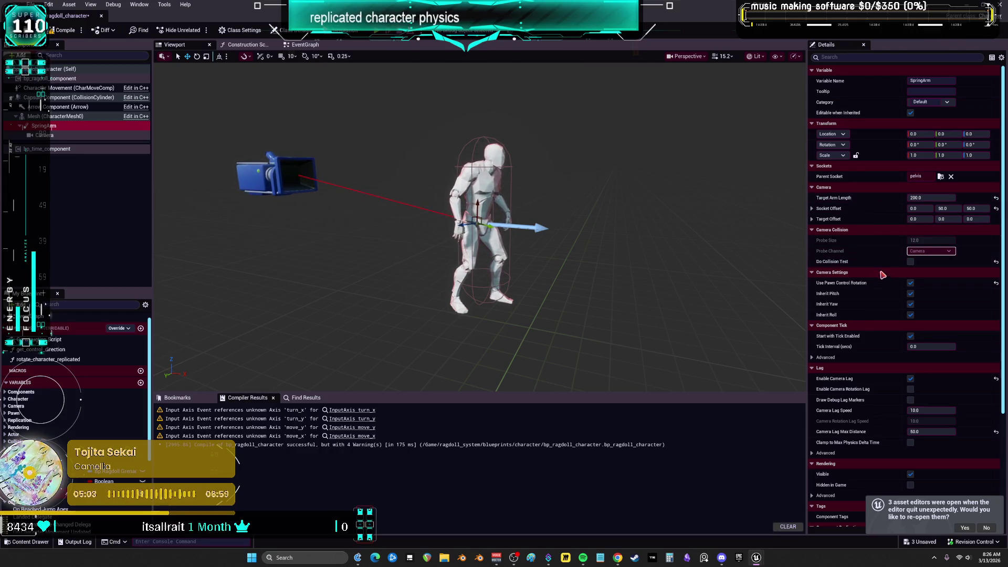
pyautogui.scroll(-3, 879, 313)
pyautogui.scroll(-2, 879, 313)
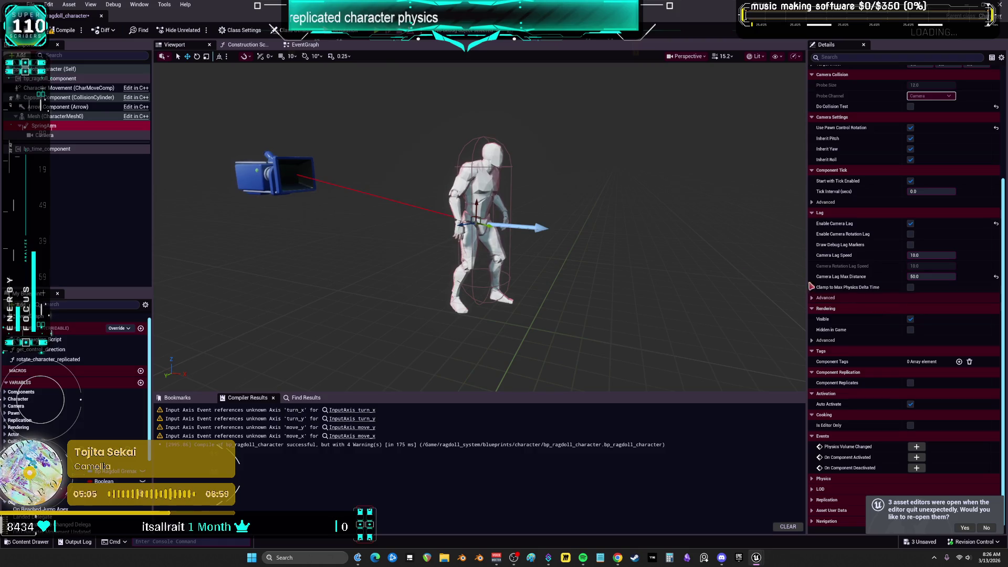
pyautogui.click(63, 97)
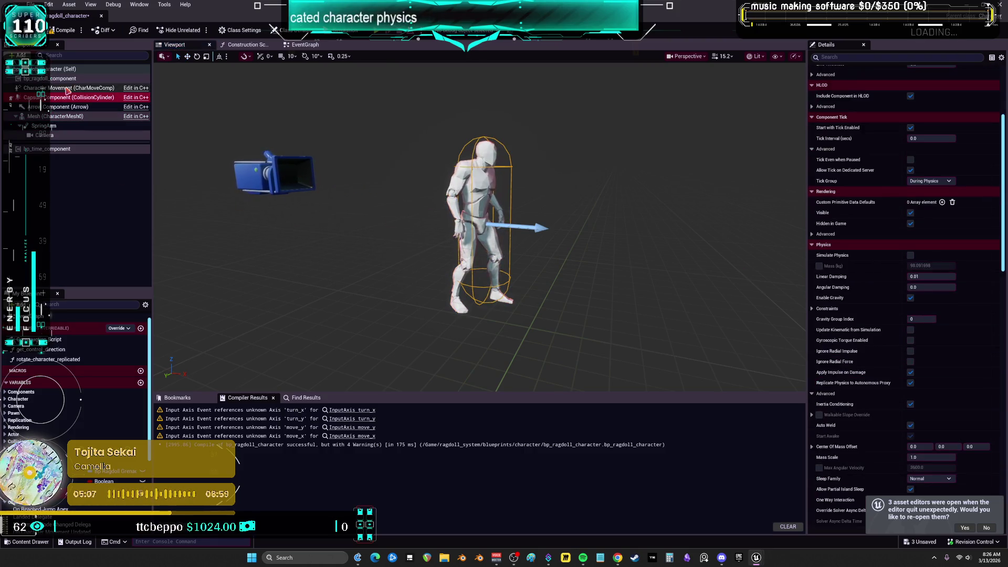
pyautogui.scroll(-1, 887, 277)
pyautogui.scroll(-10, 887, 277)
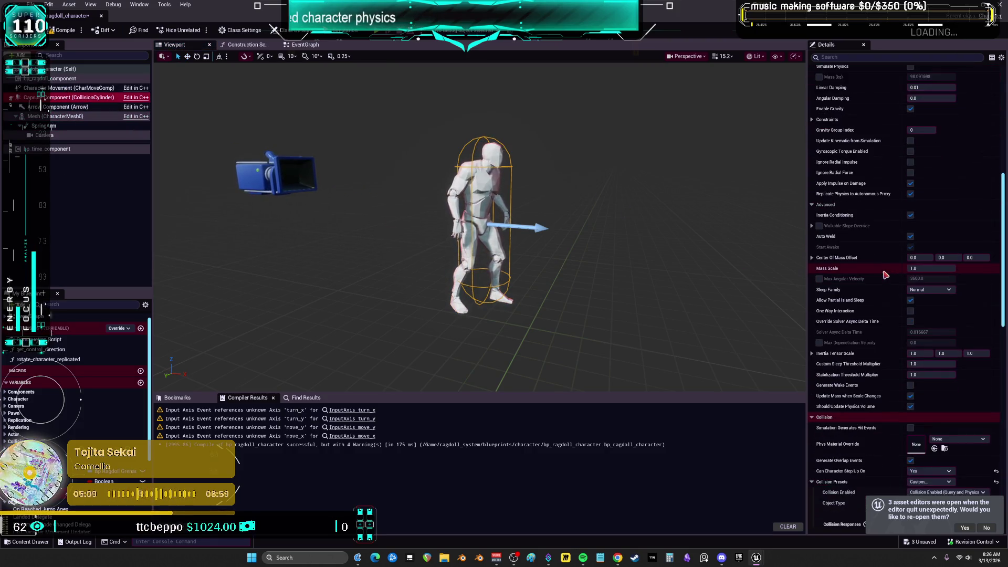
pyautogui.scroll(-5, 883, 275)
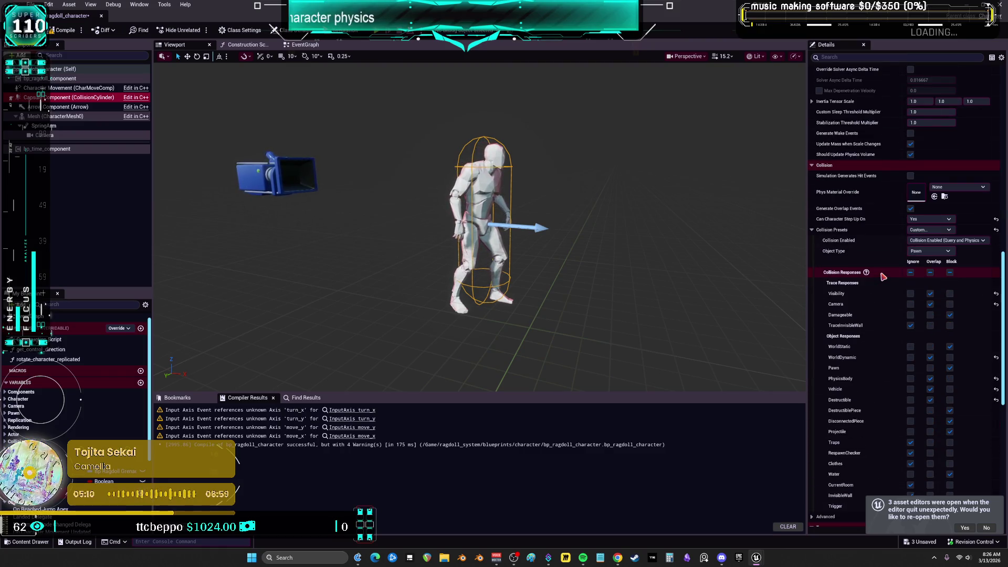
# Check the Character Movement settings, then return to the level's Content Browser with Ctrl+B
pyautogui.click(68, 88)
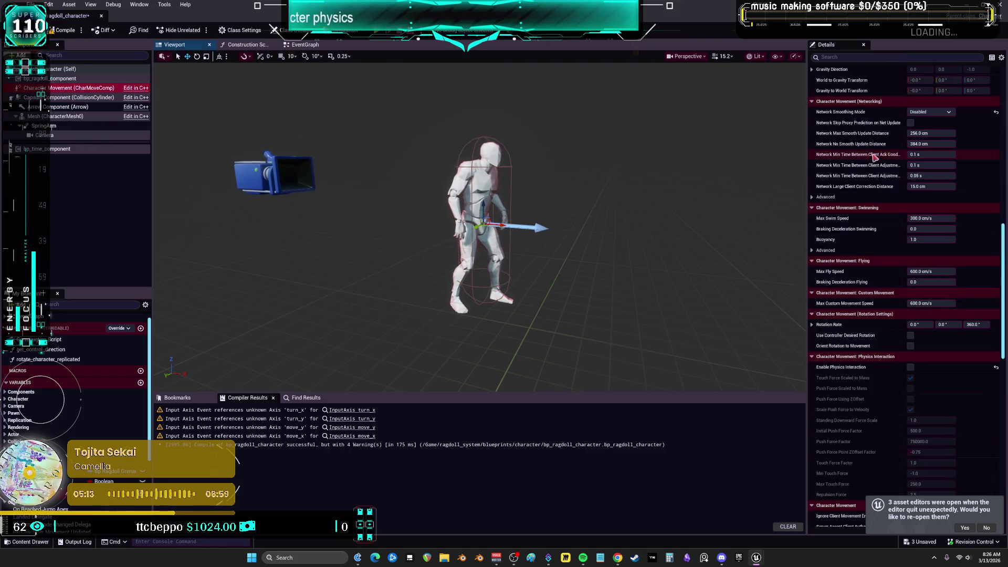
pyautogui.scroll(10, 869, 205)
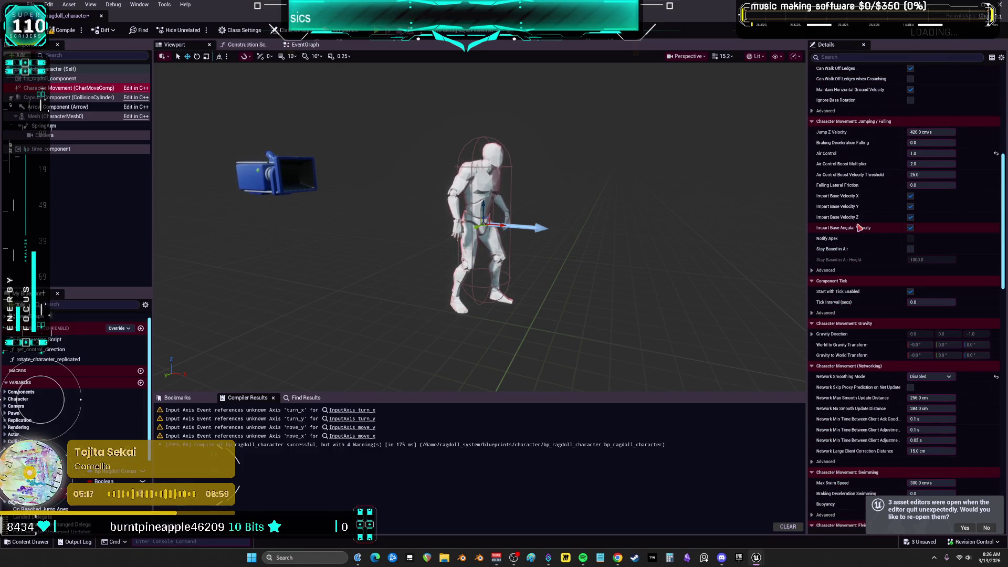
pyautogui.hotkey('ctrl', 'b')
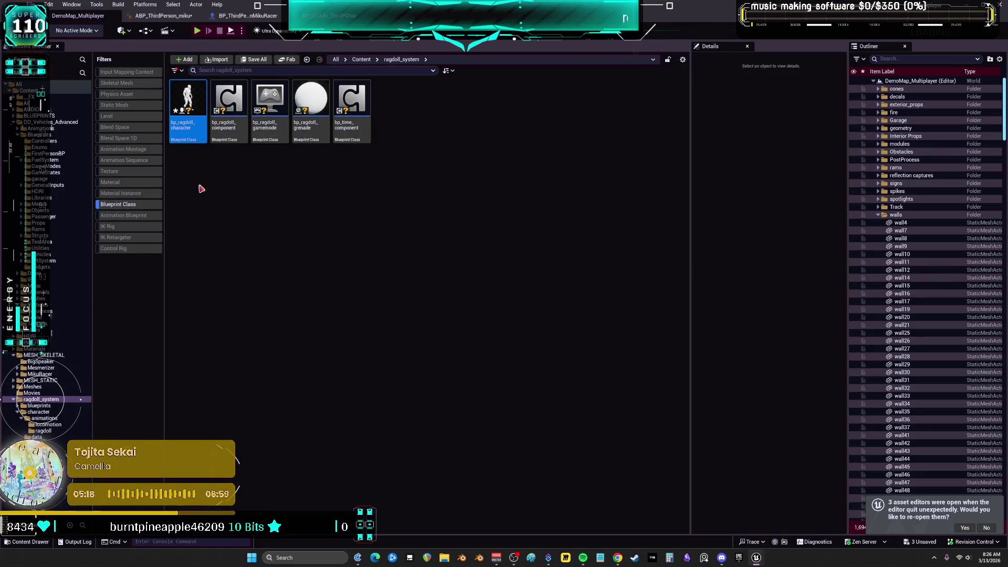
# On BP_DCAdv_ThirdPChar's CharacterPhysics graph, widen the My Blueprint list and Save All assets
pyautogui.click(329, 15)
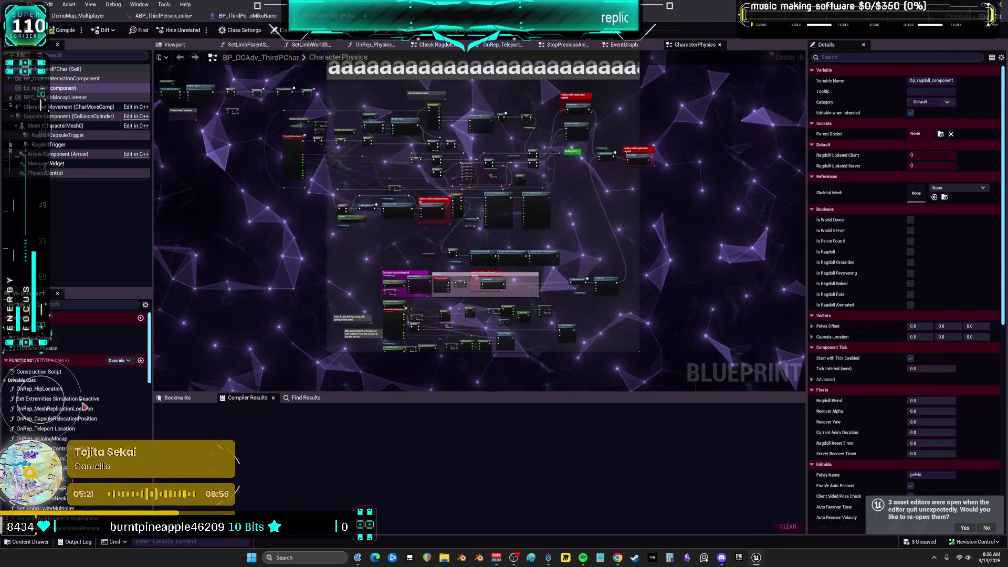
pyautogui.moveTo(108, 293); pyautogui.dragTo(107, 215)
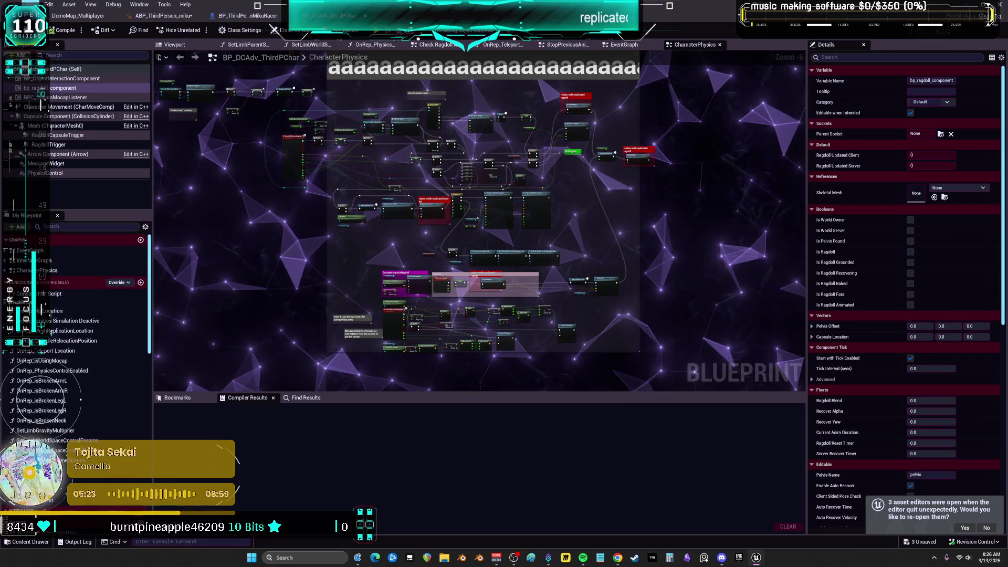
pyautogui.click(32, 4)
pyautogui.click(64, 65)
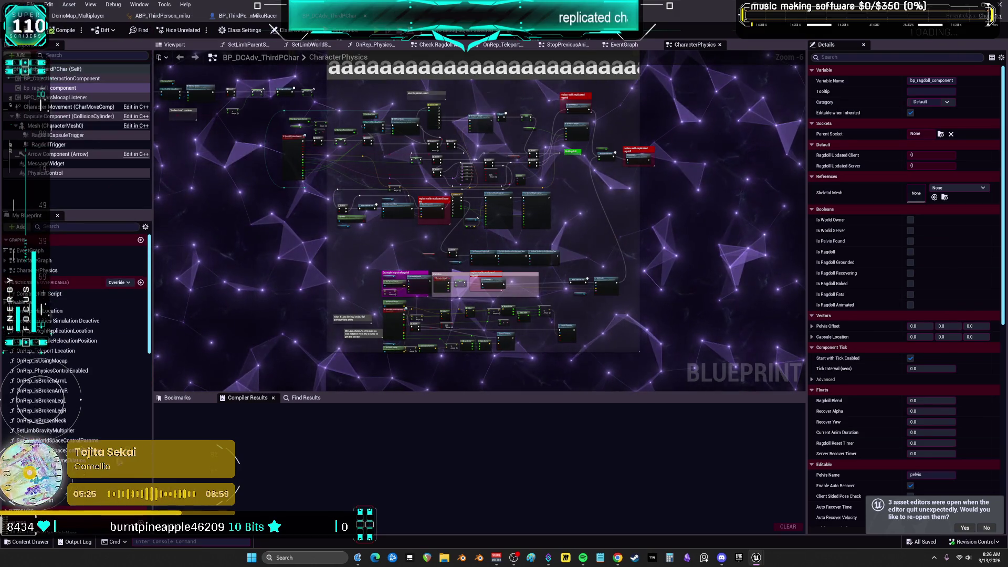
# Return to the bp_ragdoll_character blueprint window
pyautogui.scroll(-10, 116, 424)
pyautogui.scroll(-5, 115, 424)
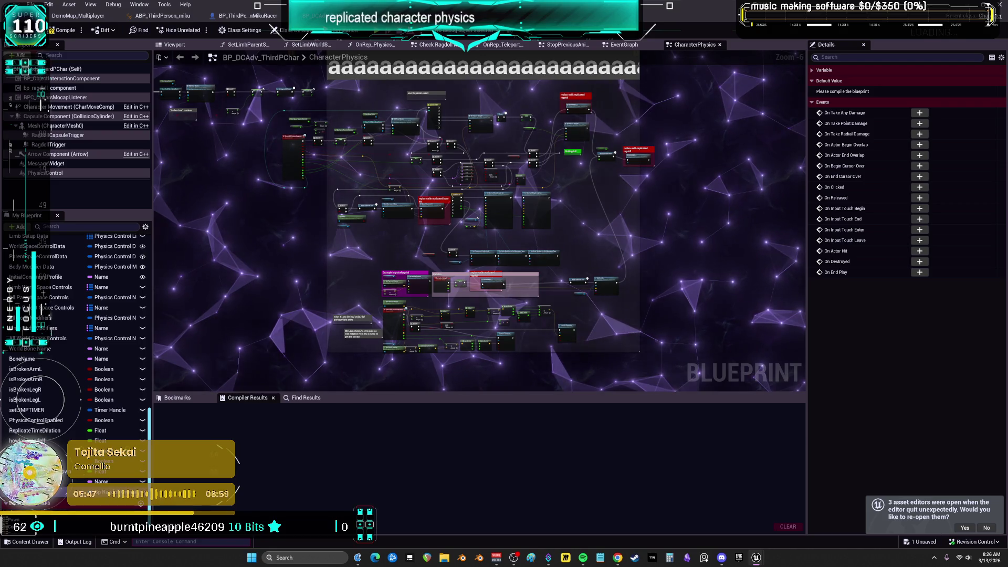
pyautogui.hotkey('alt', 'Tab')
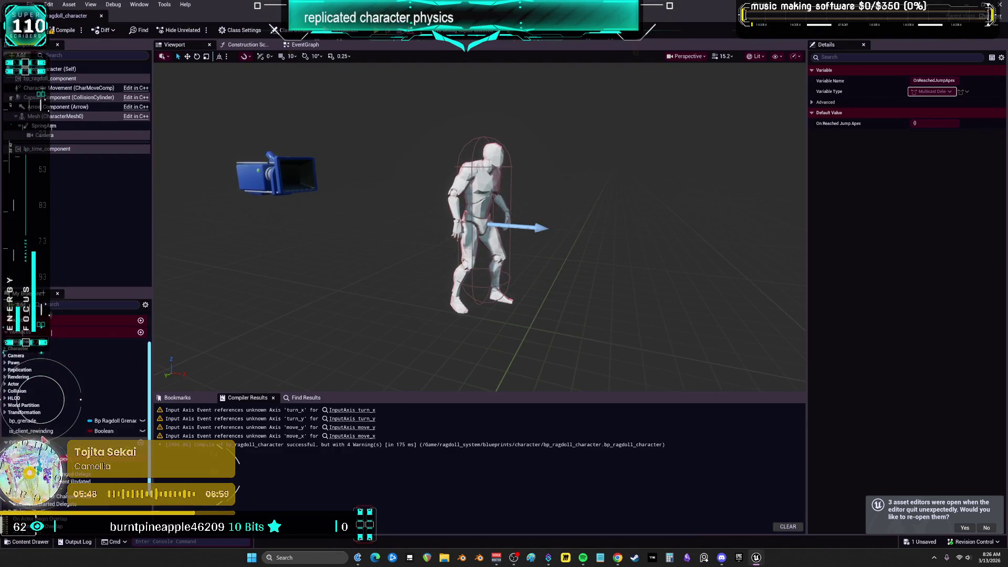
# Find references to Landed Delegate, Movement Mode Changed Delegate and On Character Movement Updated
pyautogui.scroll(-3, 45, 440)
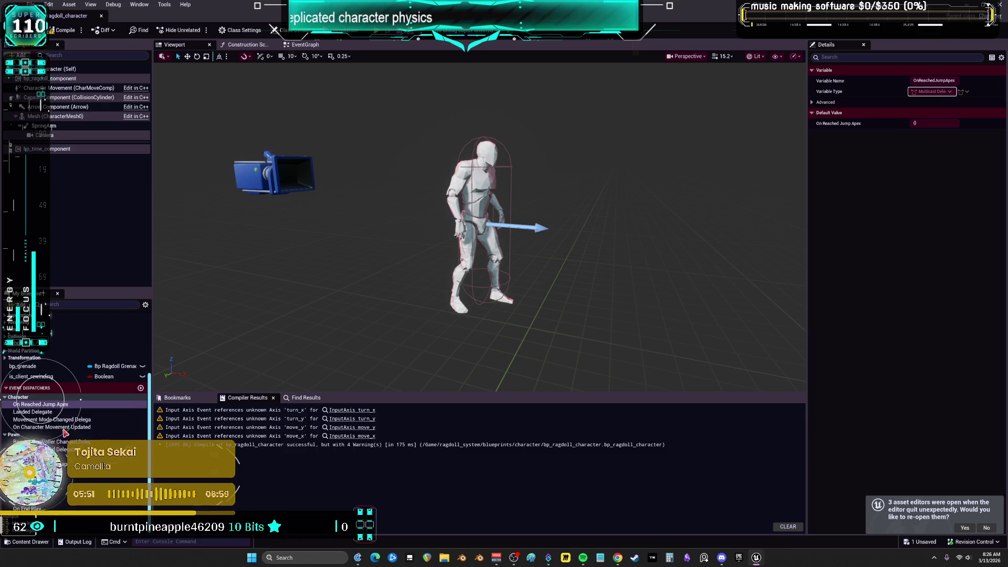
pyautogui.rightClick(50, 413)
pyautogui.click(76, 440)
pyautogui.rightClick(50, 419)
pyautogui.click(77, 448)
pyautogui.rightClick(63, 428)
pyautogui.click(76, 456)
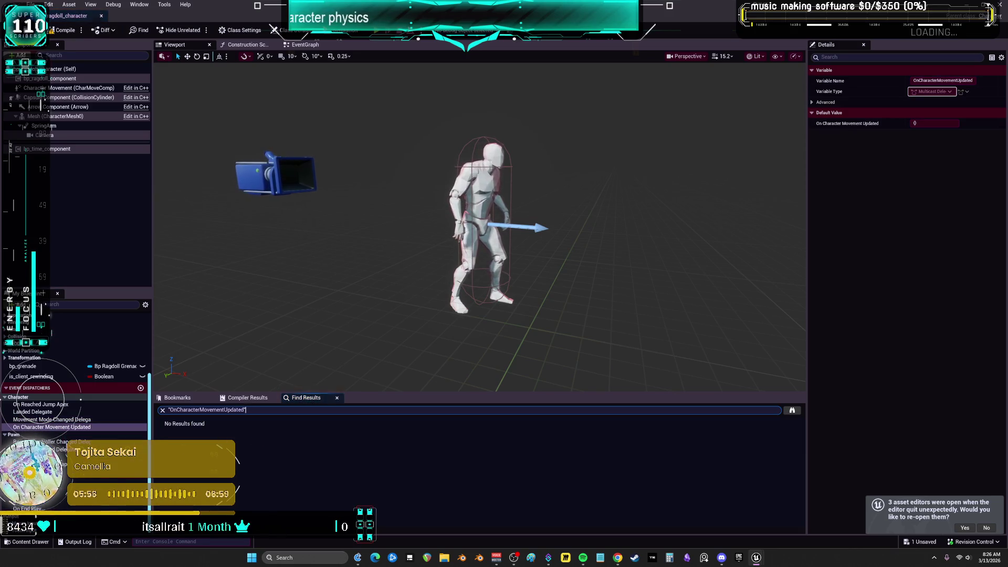
# Find references to the controller-changed, Receive Restarted, On Actor Begin Overlap and On Actor Hit dispatchers
pyautogui.rightClick(50, 441)
pyautogui.click(76, 456)
pyautogui.rightClick(50, 449)
pyautogui.click(76, 463)
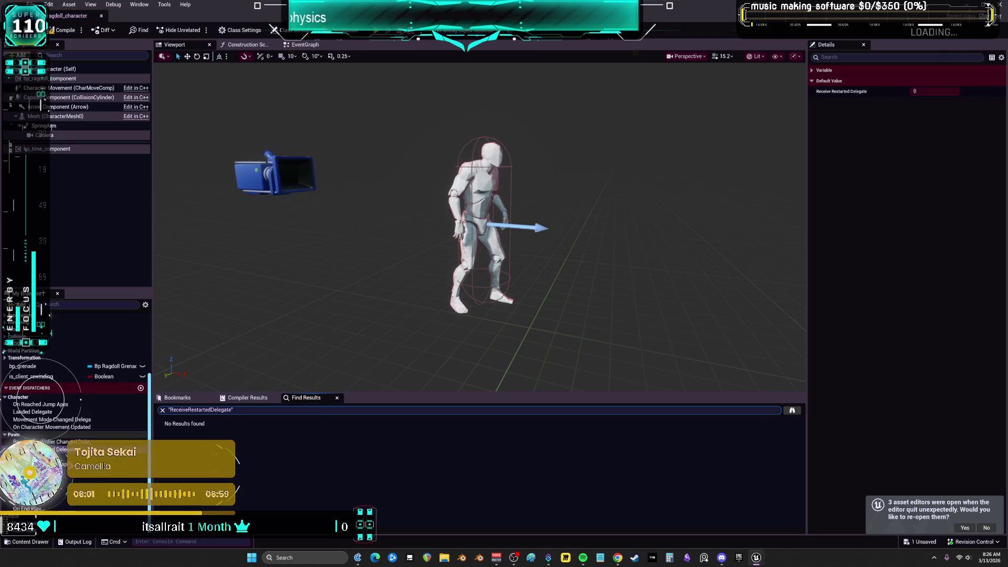
pyautogui.click(50, 494)
pyautogui.rightClick(50, 493)
pyautogui.click(70, 507)
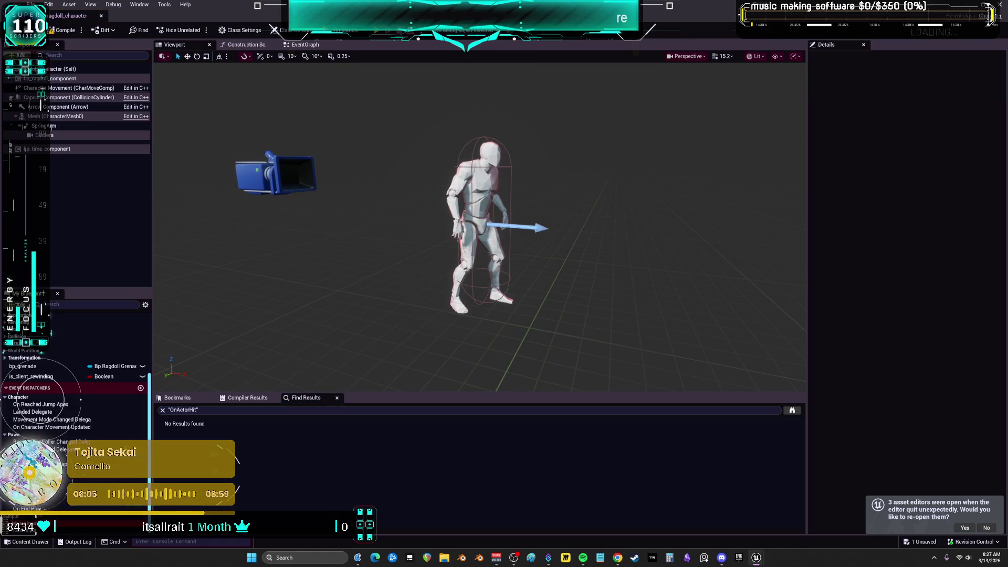
# Switch to bp_ragdoll_character's EventGraph
pyautogui.scroll(3, 76, 394)
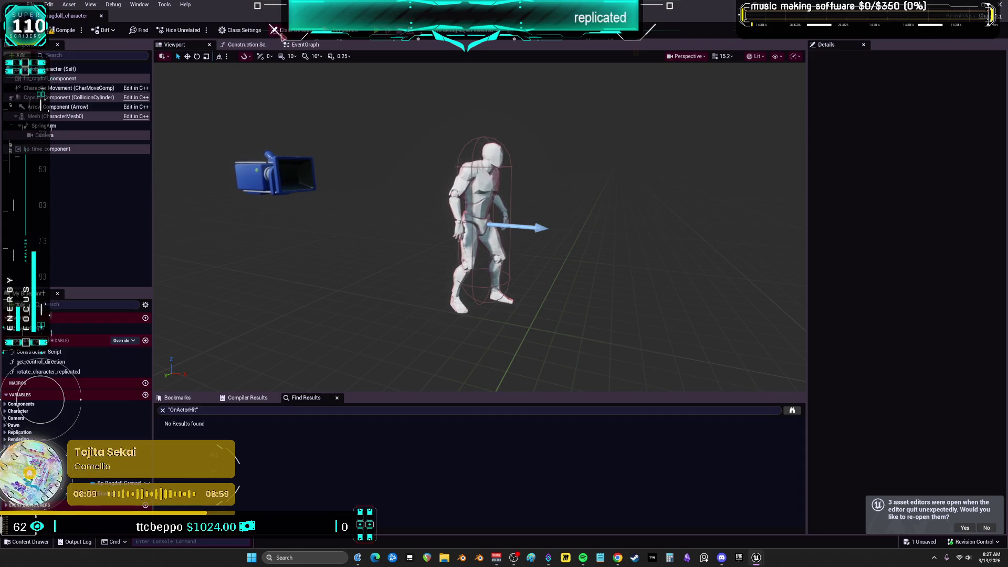
pyautogui.click(302, 44)
pyautogui.scroll(3, 500, 292)
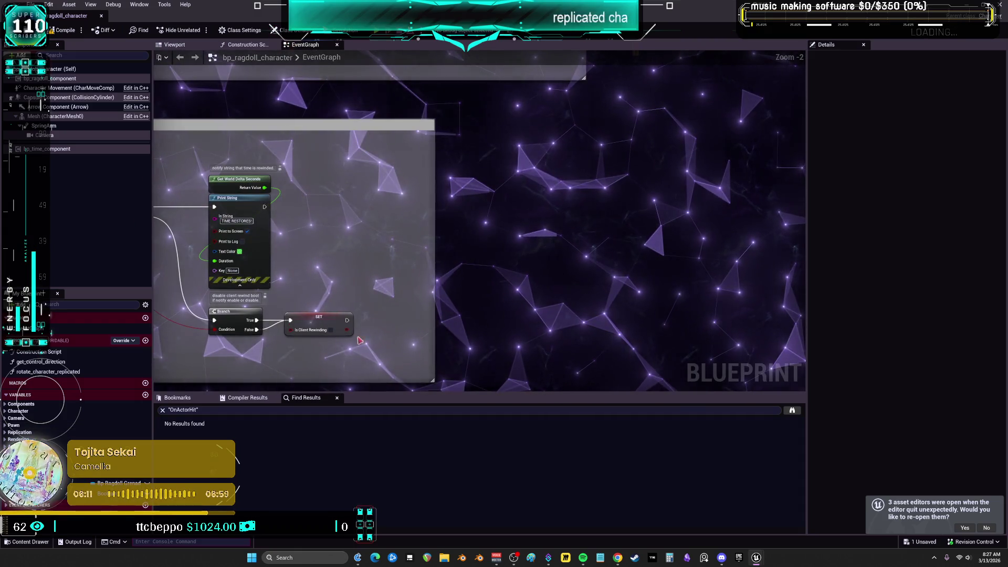
# Pan past the grenade spawning logic to the Replicate char rotation group feeding Set Actor Rotation
pyautogui.moveTo(419, 292)
pyautogui.mouseDown()
pyautogui.moveTo(616, 280)
pyautogui.moveTo(360, 231)
pyautogui.moveTo(567, 229)
pyautogui.moveTo(449, 166)
pyautogui.moveTo(567, 314)
pyautogui.mouseUp()
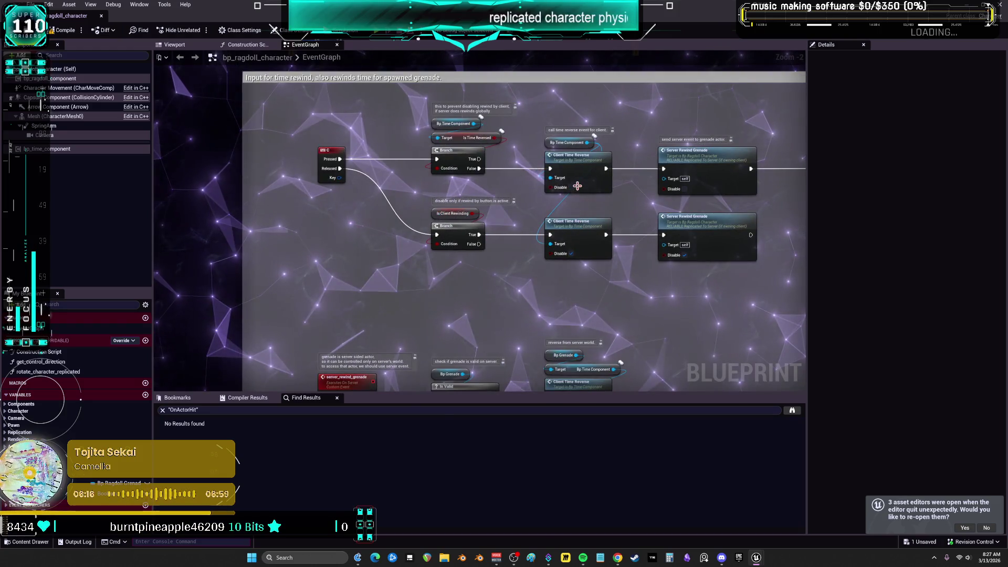
pyautogui.scroll(-1, 523, 243)
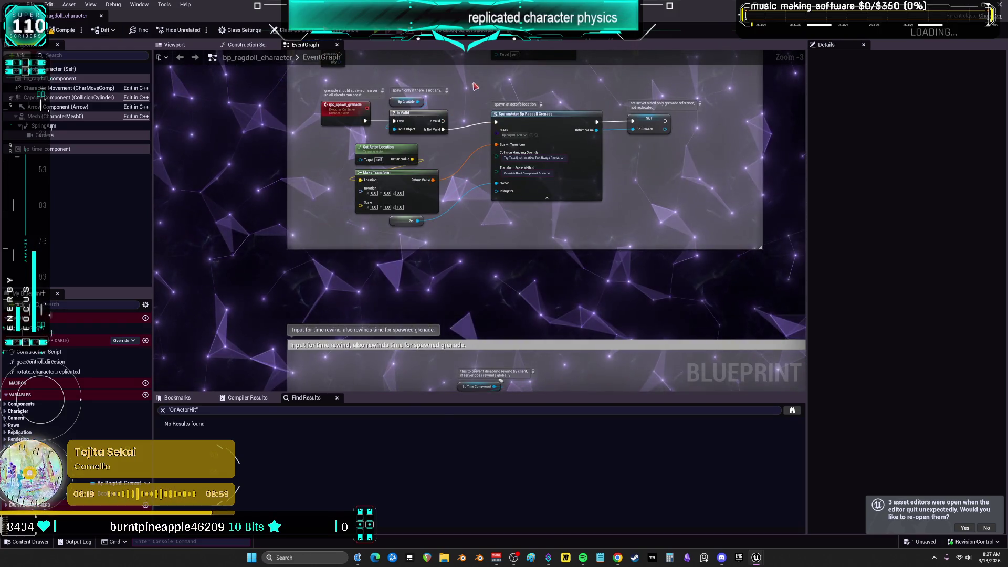
pyautogui.moveTo(524, 244); pyautogui.dragTo(486, 277)
pyautogui.moveTo(472, 202)
pyautogui.mouseDown()
pyautogui.moveTo(644, 327)
pyautogui.moveTo(608, 321)
pyautogui.moveTo(571, 207)
pyautogui.mouseUp()
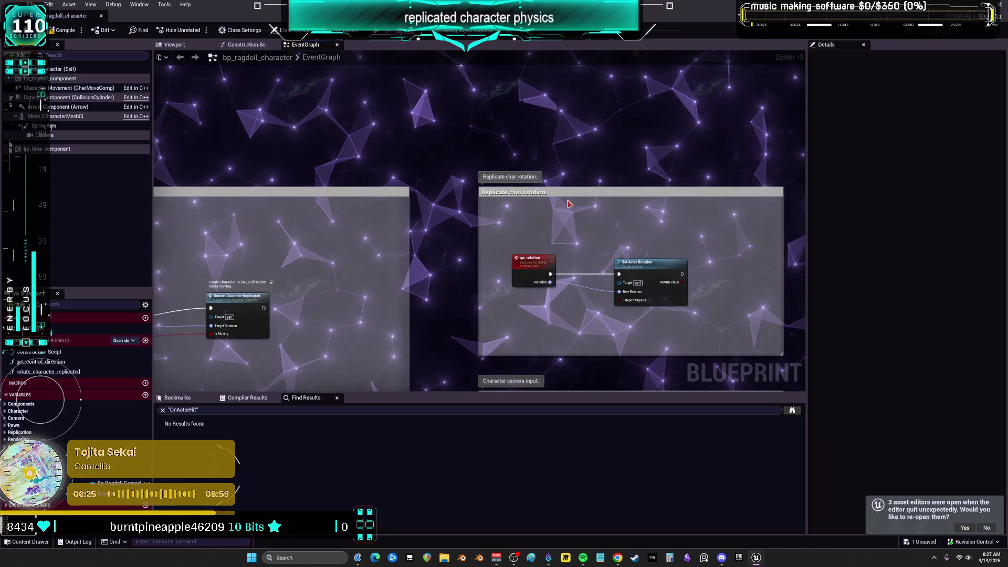
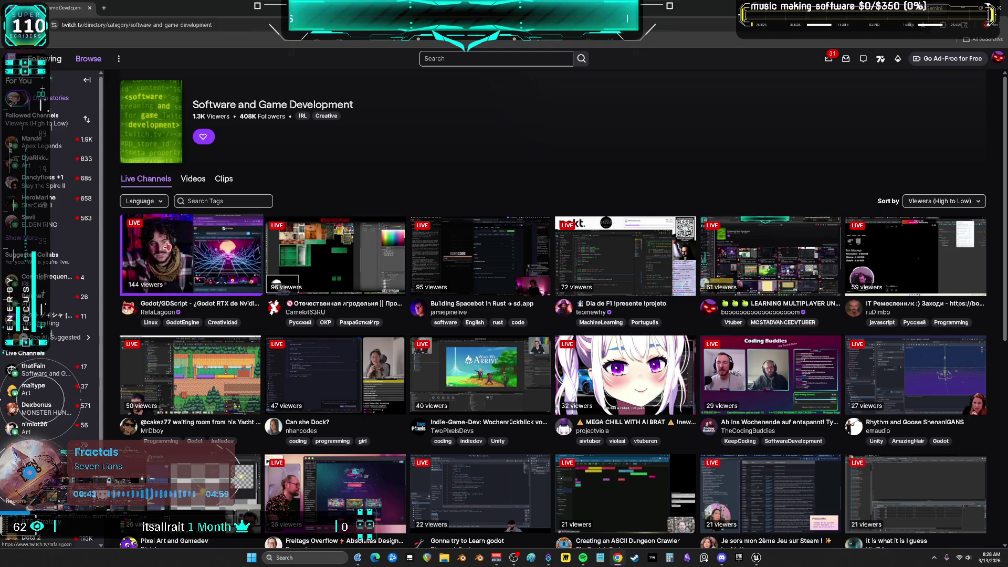
# Return to the bp_ragdoll_character Event Graph and zoom in on the ragdoll dispatcher comment
pyautogui.scroll(-2, 184, 260)
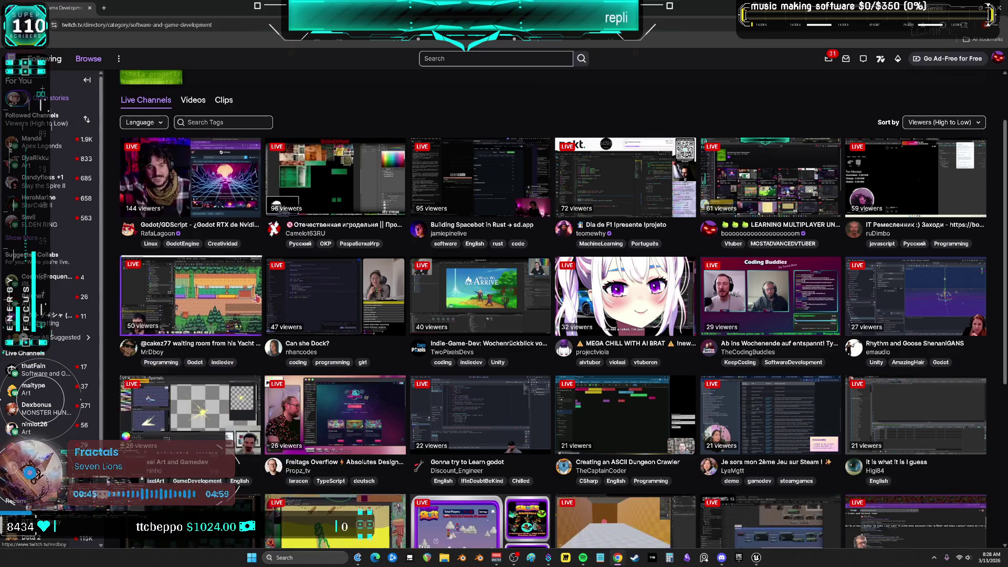
pyautogui.scroll(-2, 320, 412)
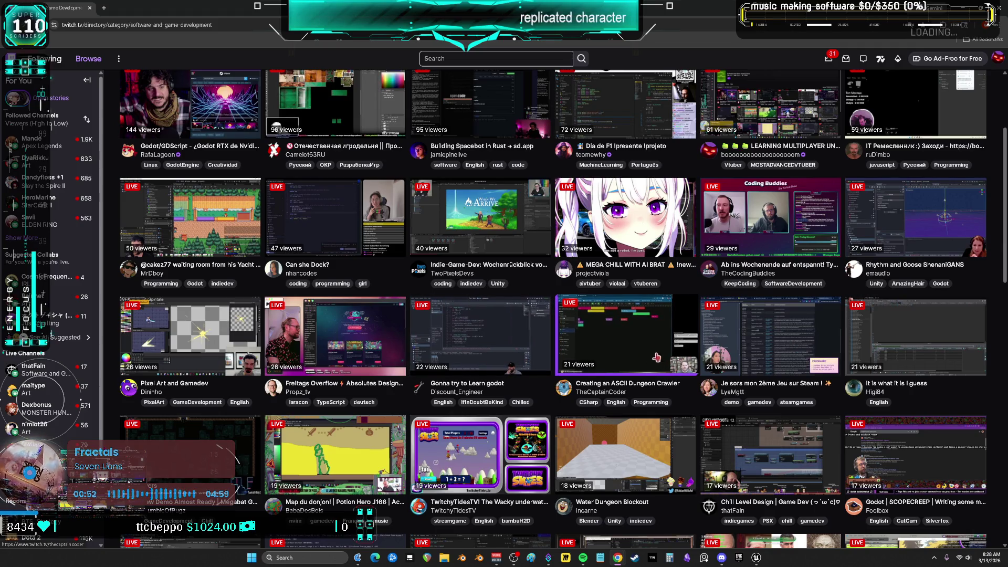
pyautogui.scroll(-3, 656, 360)
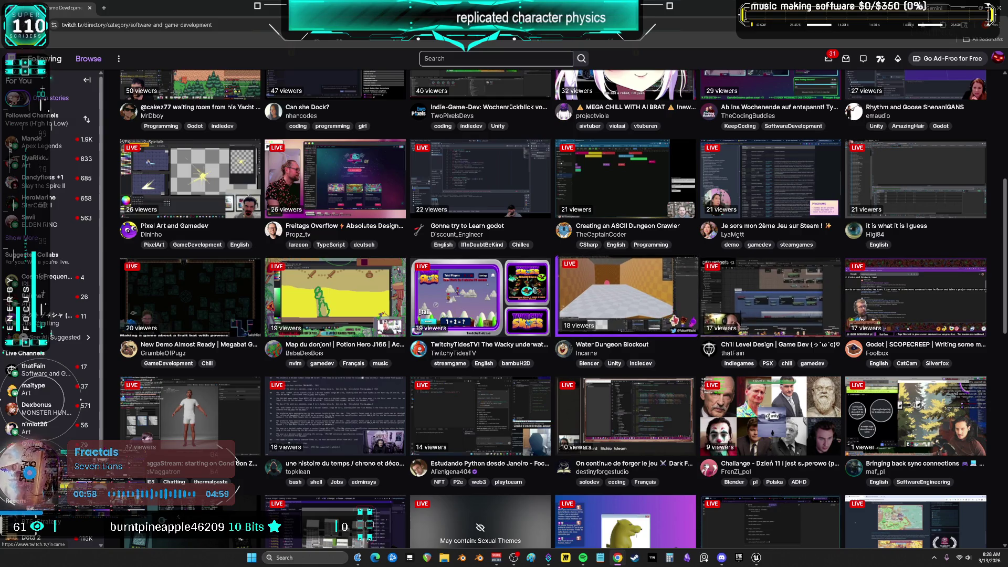
pyautogui.scroll(-3, 675, 313)
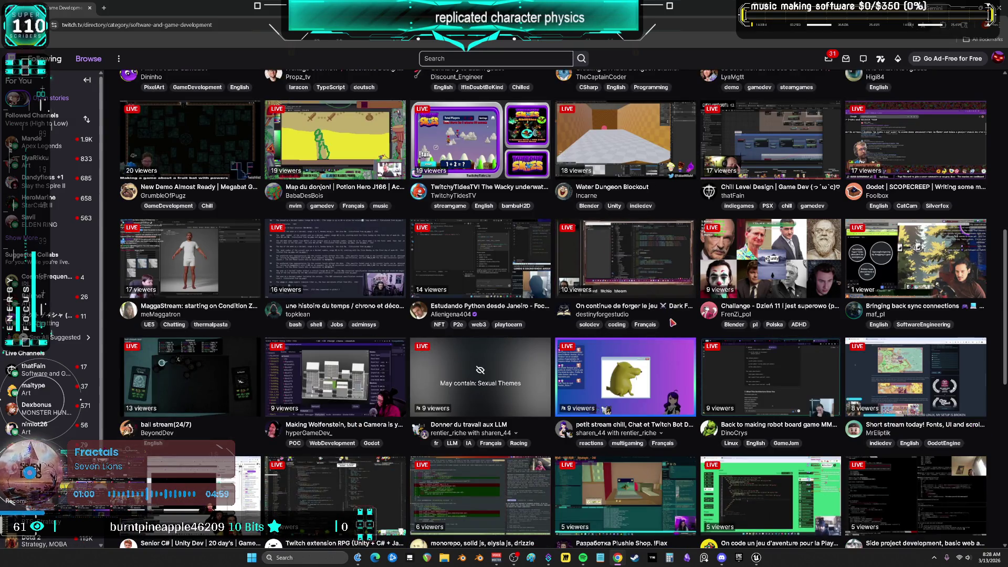
pyautogui.scroll(-3, 672, 322)
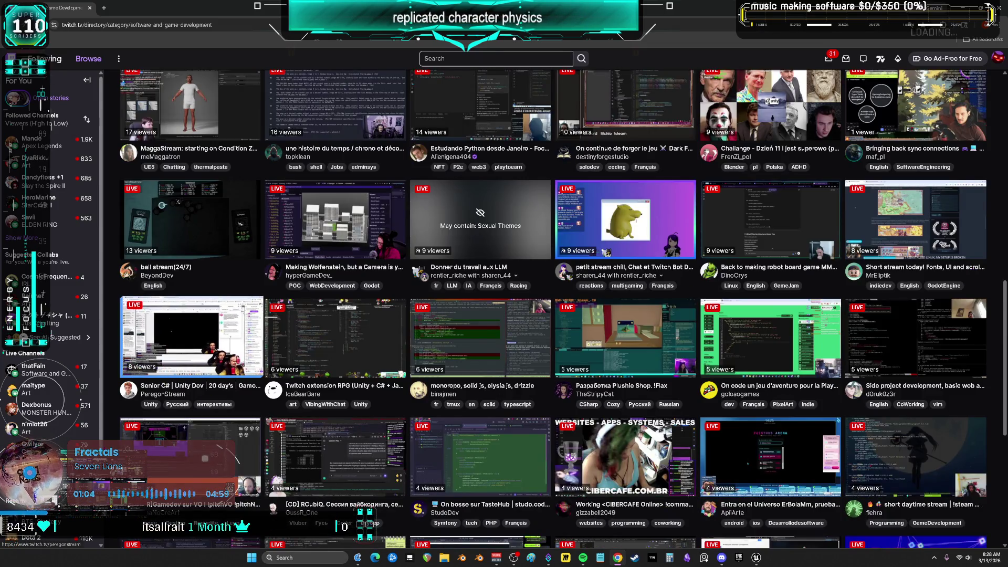
pyautogui.scroll(-5, 199, 347)
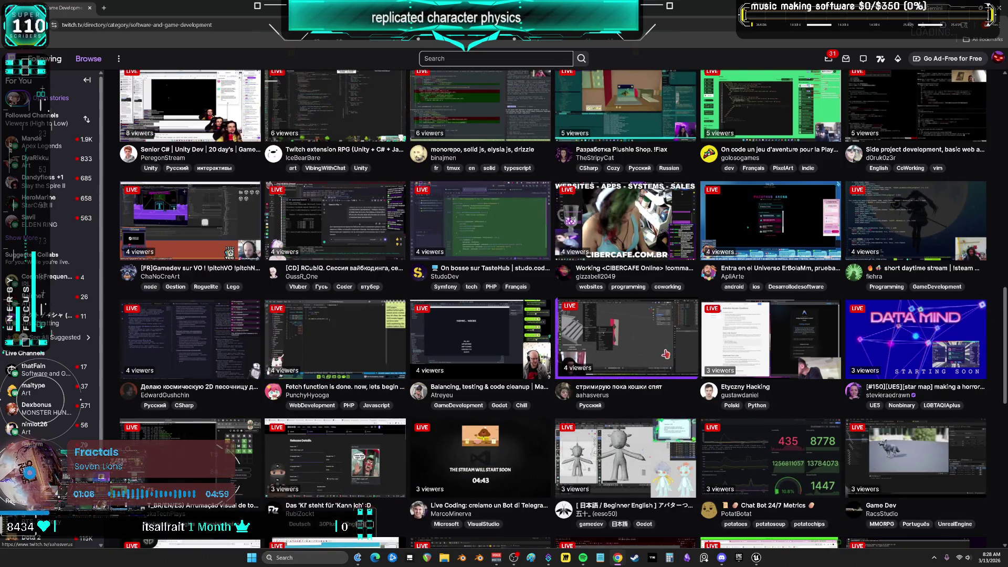
pyautogui.scroll(-2, 665, 355)
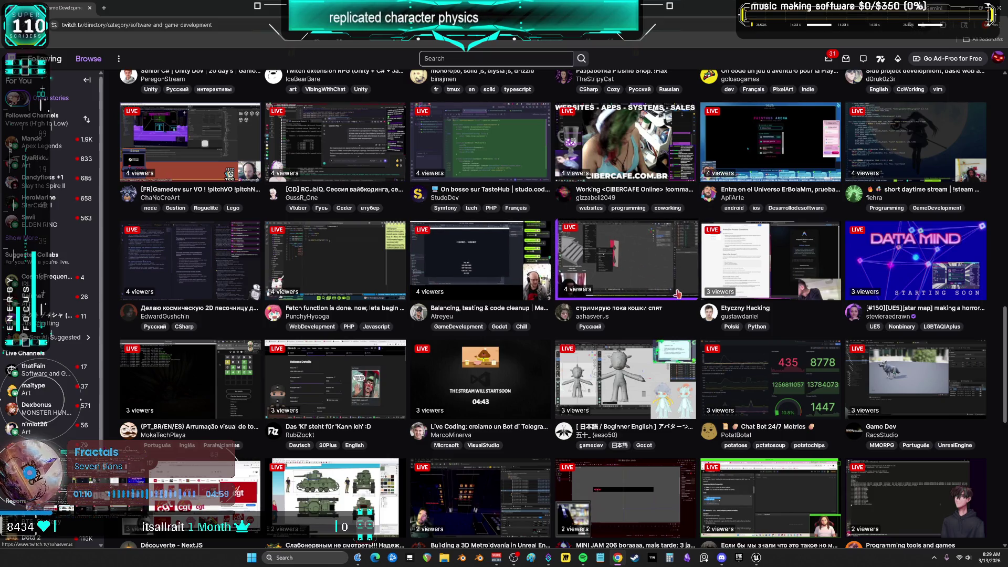
pyautogui.scroll(2, 676, 294)
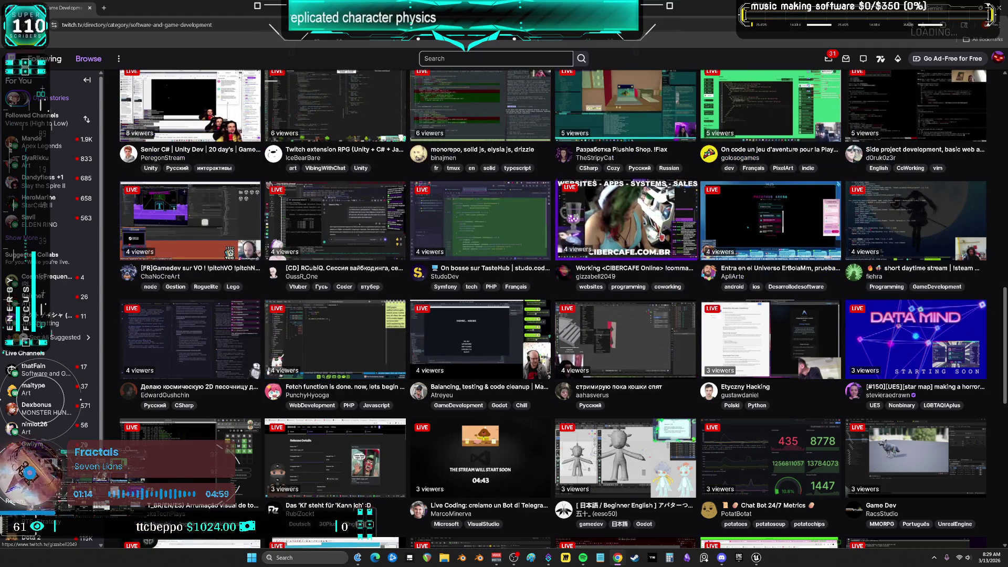
pyautogui.scroll(-8, 567, 236)
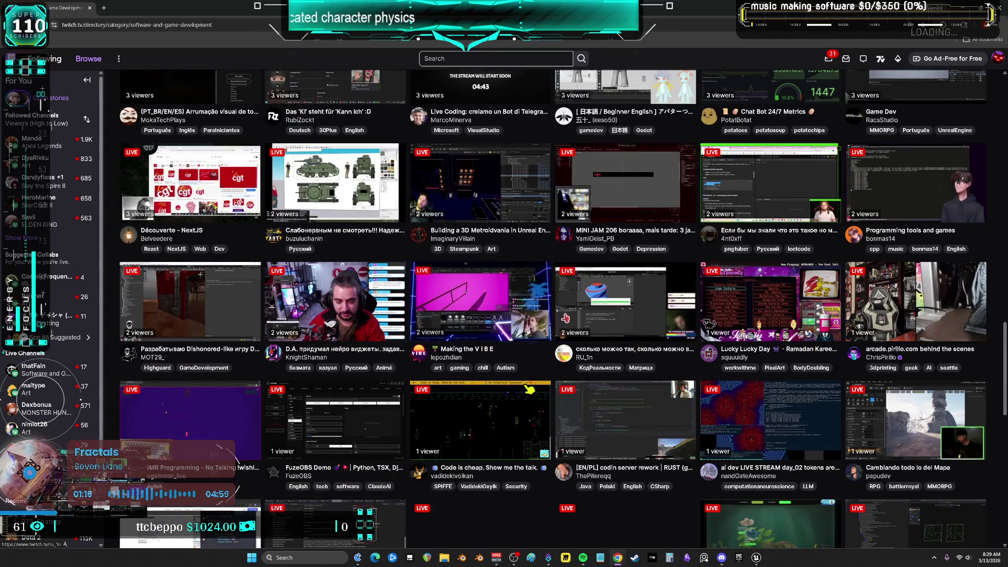
pyautogui.scroll(-2, 565, 320)
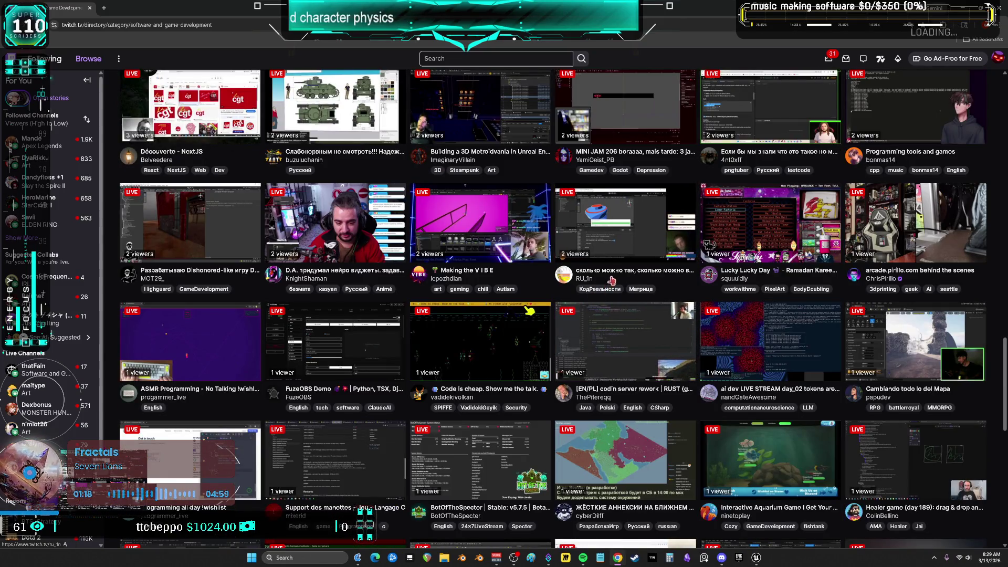
pyautogui.scroll(-10, 610, 279)
pyautogui.scroll(2, 627, 316)
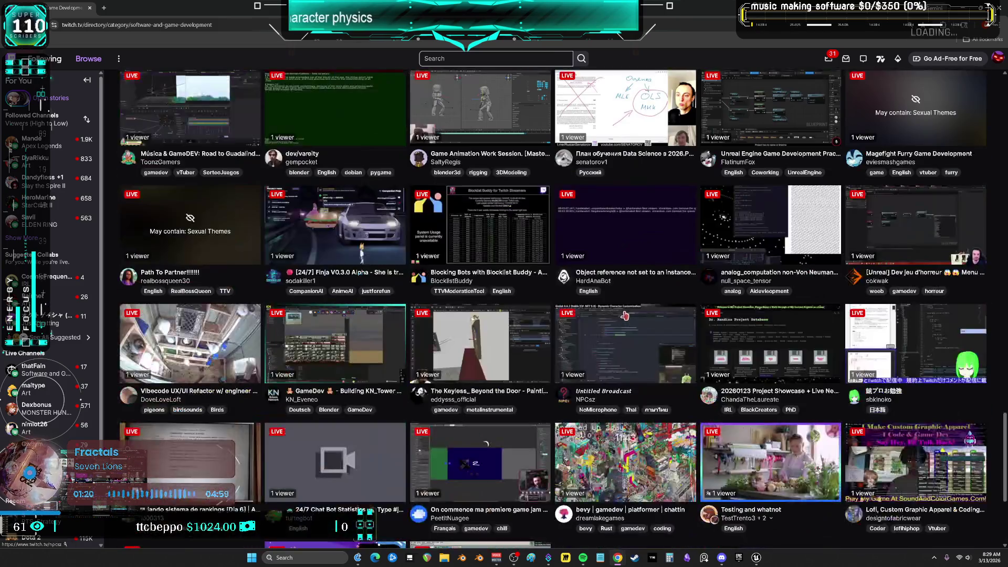
pyautogui.scroll(5, 625, 313)
pyautogui.scroll(10, 624, 308)
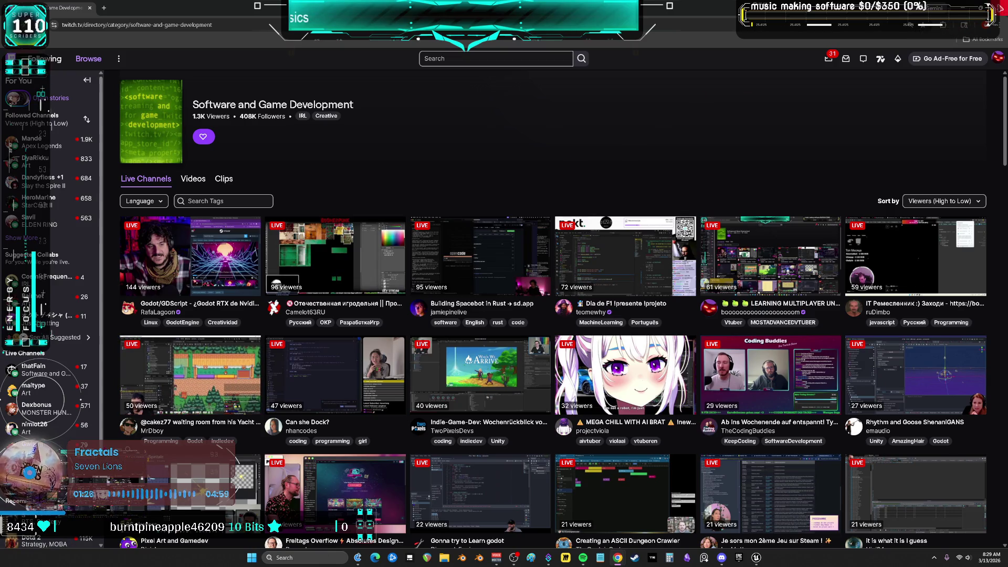
pyautogui.hotkey('alt', 'Tab')
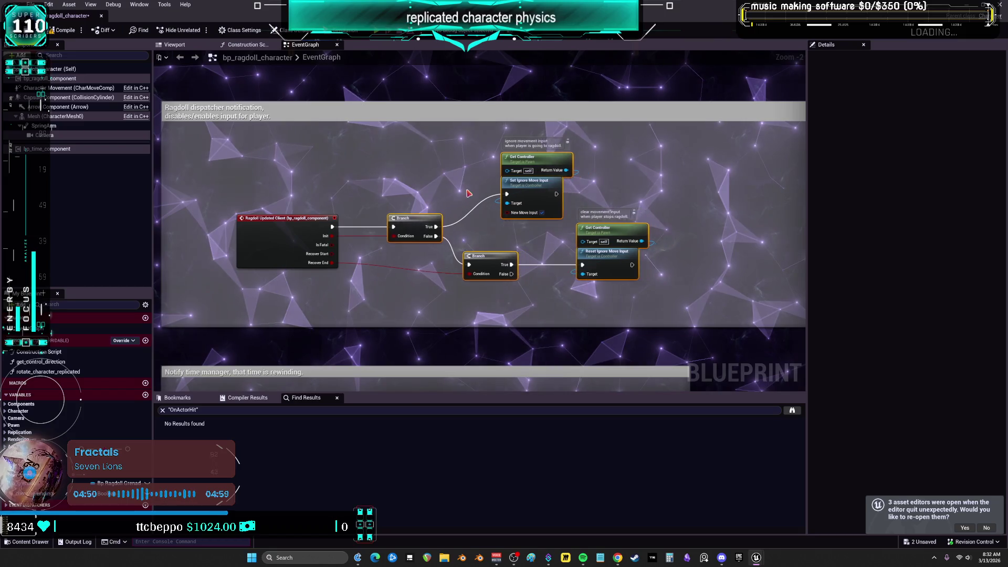
pyautogui.scroll(2, 425, 222)
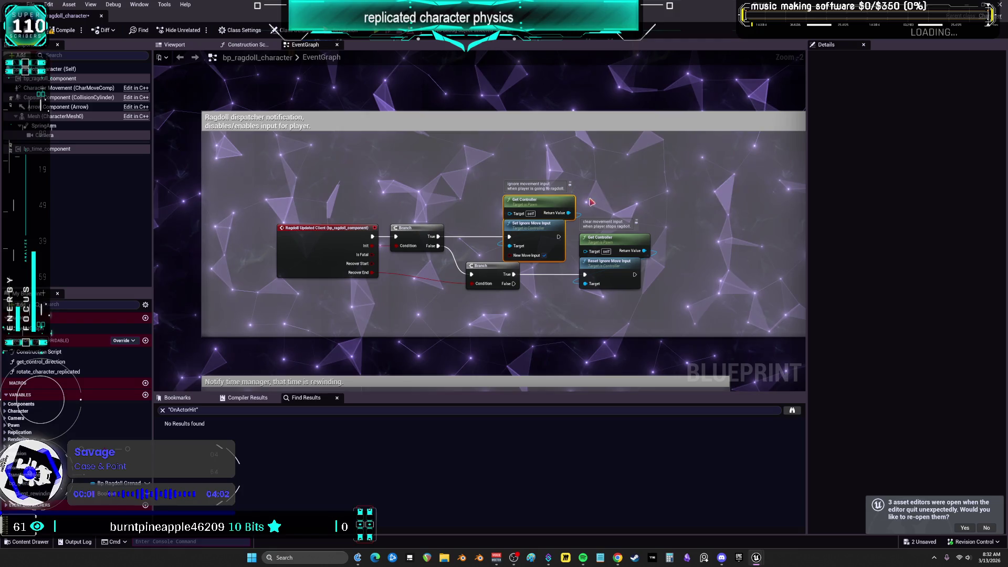
# Set Get Controller after the Branch, shift later ragdoll nodes right, and undo the accidental delete
pyautogui.moveTo(525, 201); pyautogui.dragTo(511, 206)
pyautogui.moveTo(666, 271)
pyautogui.mouseDown()
pyautogui.moveTo(525, 212)
pyautogui.moveTo(573, 223)
pyautogui.mouseUp()
pyautogui.moveTo(449, 201)
pyautogui.mouseDown()
pyautogui.moveTo(500, 249)
pyautogui.moveTo(501, 237)
pyautogui.mouseUp()
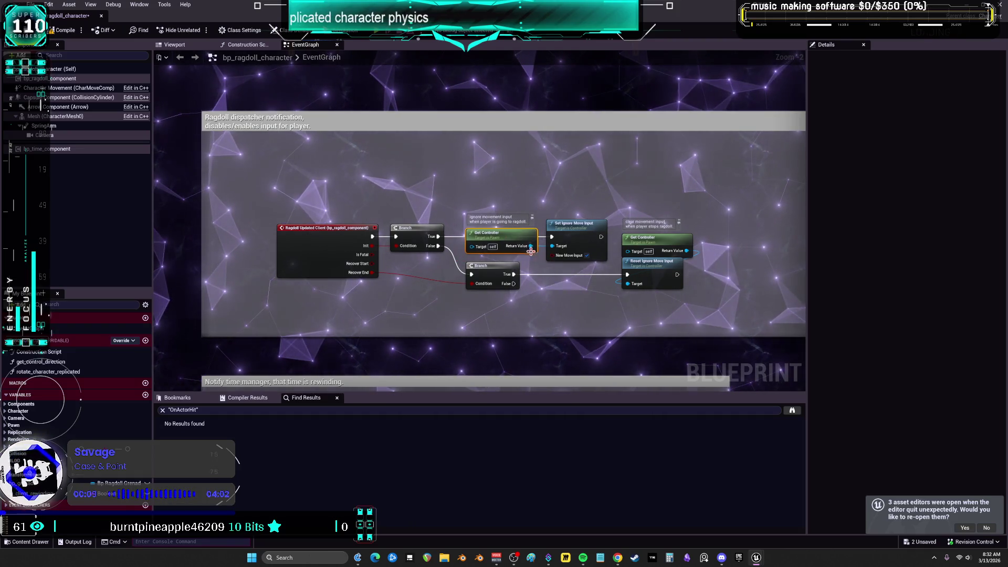
pyautogui.scroll(2, 506, 242)
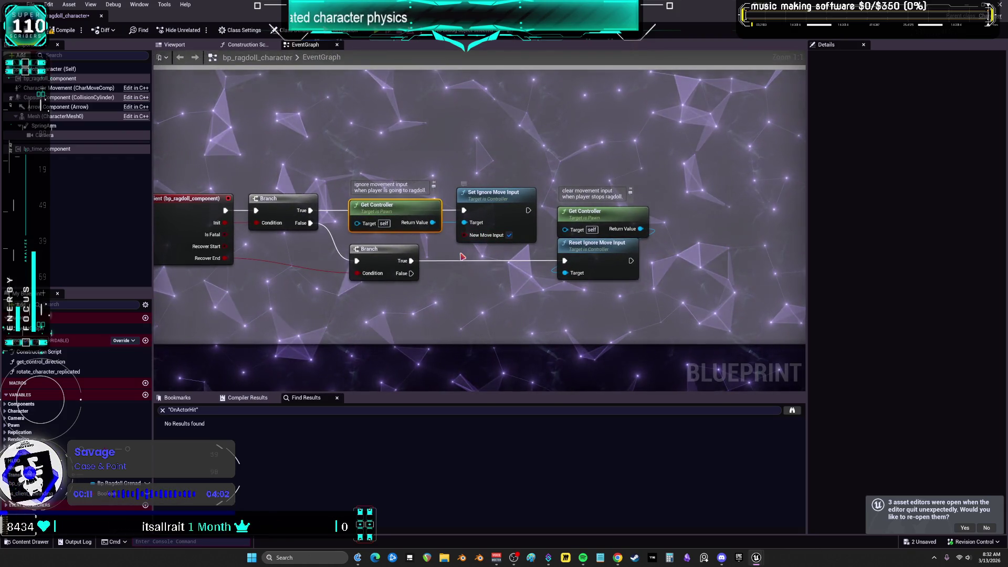
pyautogui.moveTo(432, 223); pyautogui.dragTo(554, 278)
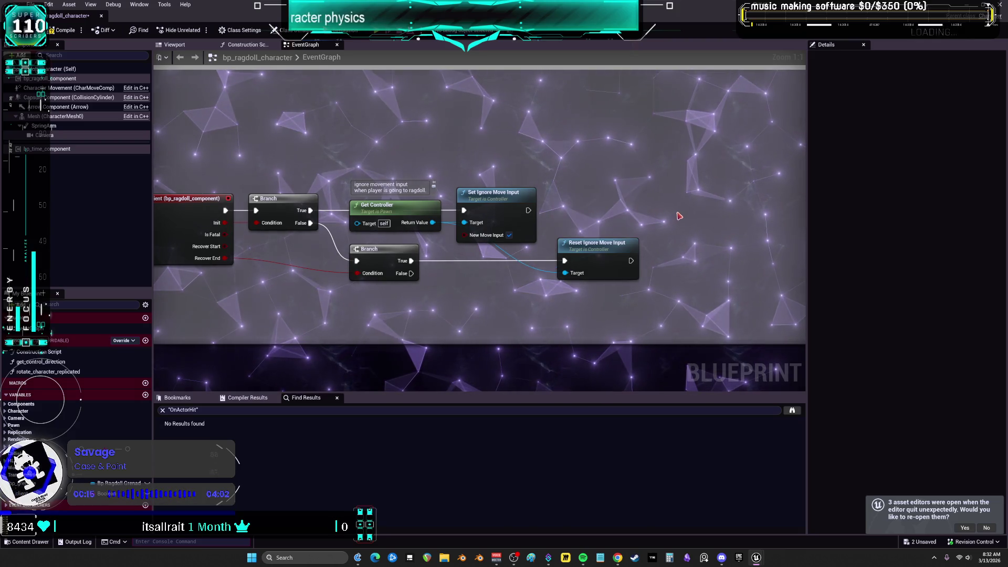
pyautogui.hotkey('ctrl', 'z')
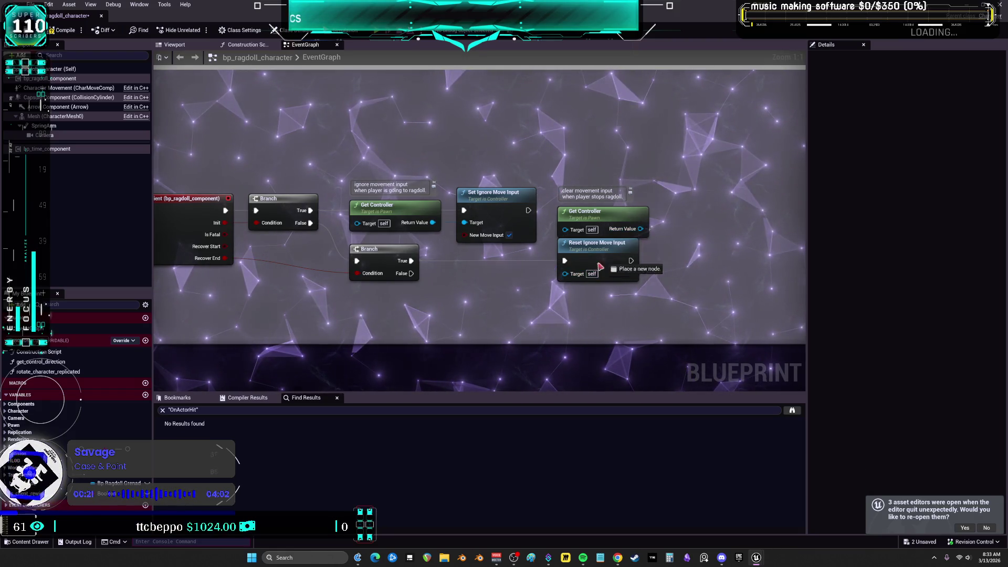
pyautogui.scroll(-4, 566, 272)
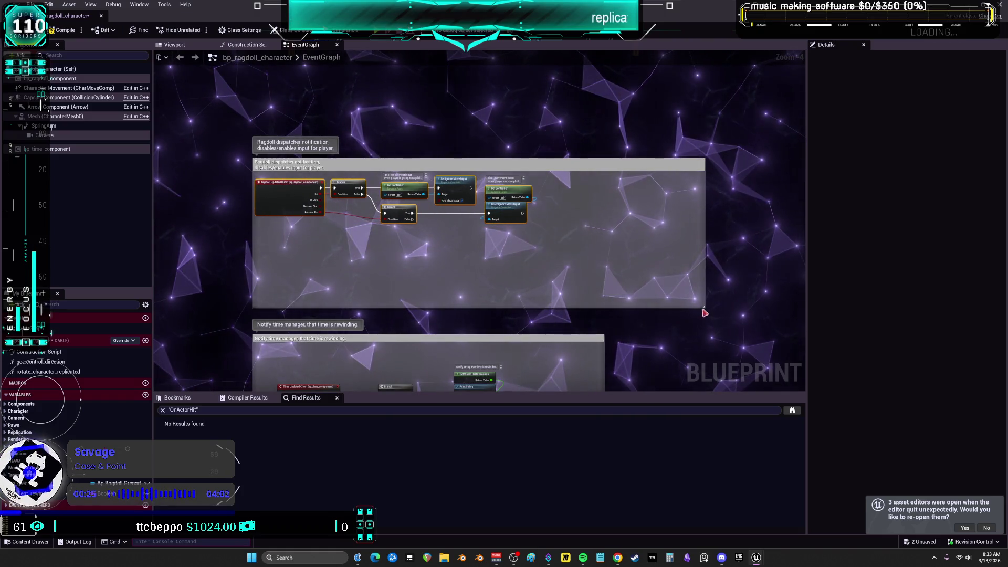
# Tighten Time Updated Client, Print String, Branch and SET nodes together in the time-rewinding group
pyautogui.scroll(-3, 539, 294)
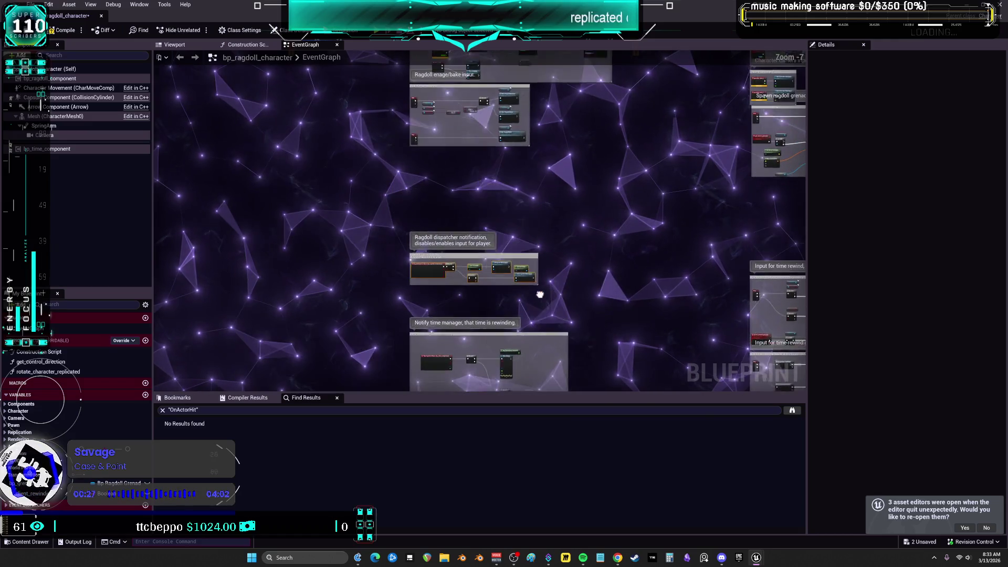
pyautogui.click(446, 246)
pyautogui.scroll(3, 455, 157)
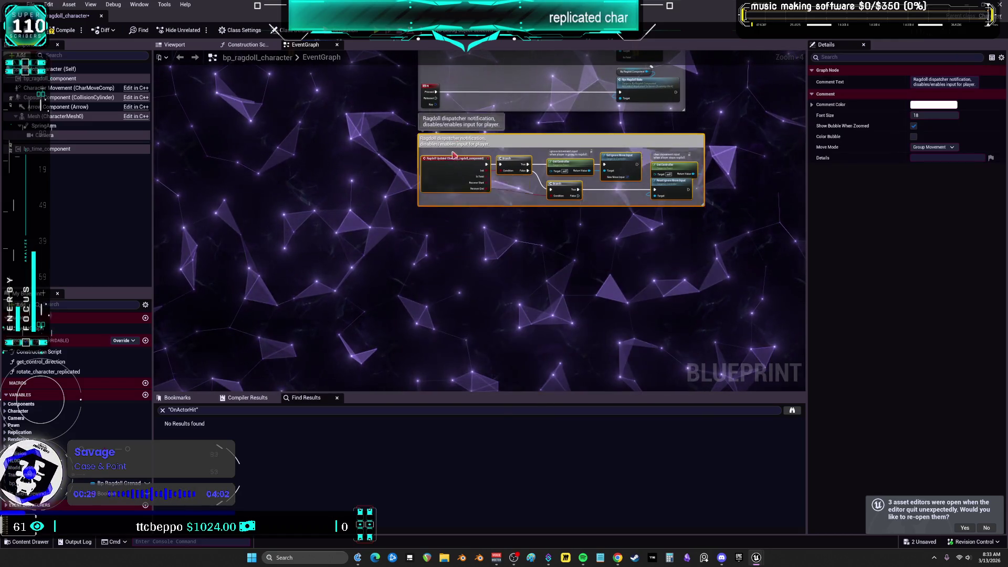
pyautogui.scroll(-3, 541, 269)
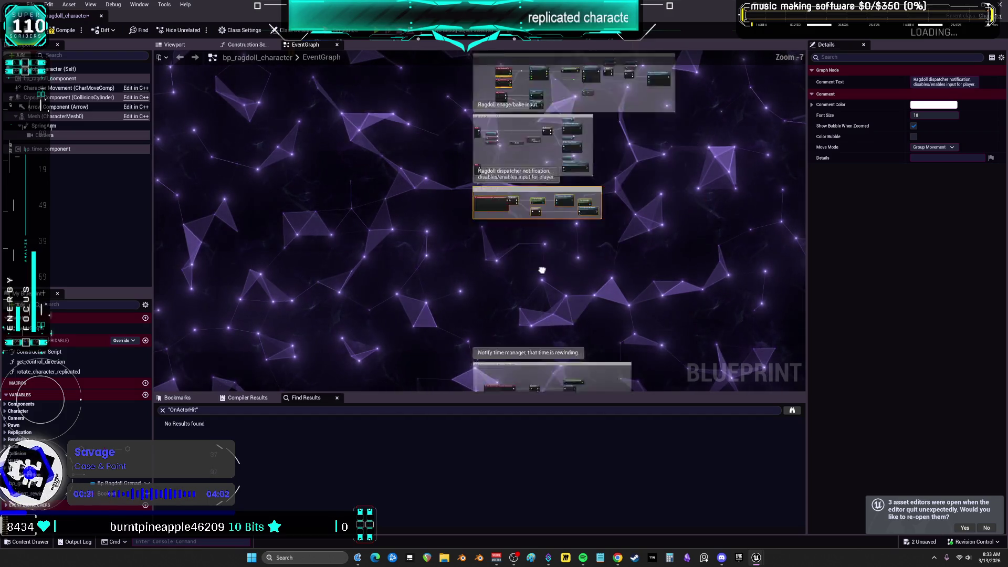
pyautogui.scroll(3, 544, 278)
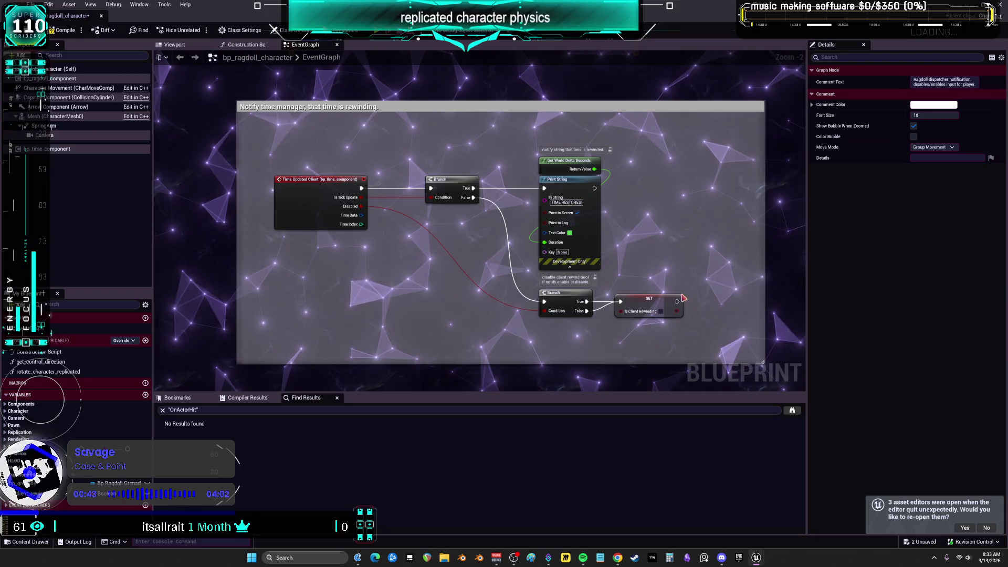
pyautogui.moveTo(330, 216); pyautogui.dragTo(274, 151)
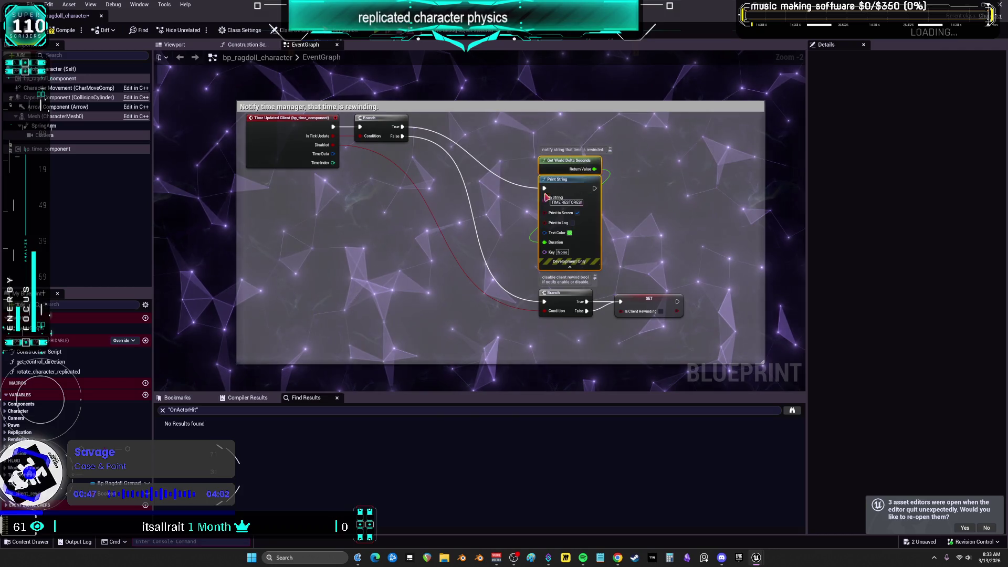
pyautogui.moveTo(483, 163); pyautogui.dragTo(459, 141)
pyautogui.moveTo(735, 283); pyautogui.dragTo(530, 321)
pyautogui.moveTo(643, 311); pyautogui.dragTo(472, 252)
# Nudge the 'Notify time manager, that time is rewinding.' group slightly lower
pyautogui.scroll(-2, 474, 253)
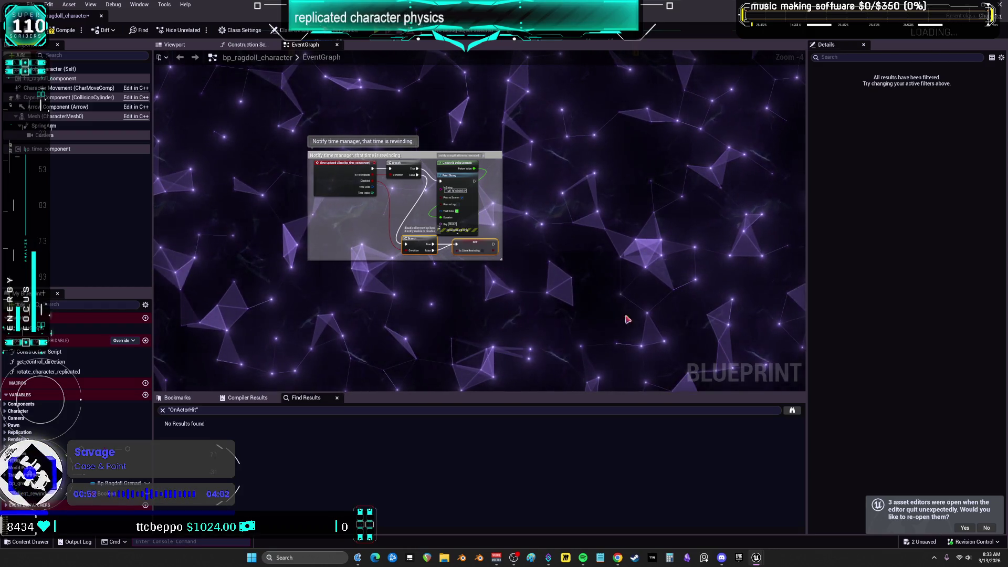
pyautogui.scroll(-3, 348, 290)
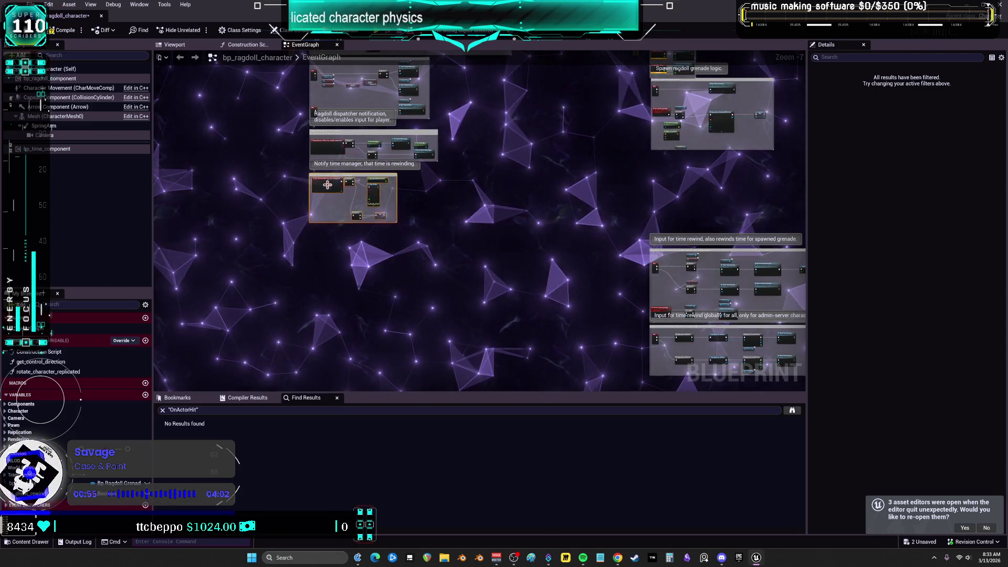
pyautogui.scroll(6, 325, 199)
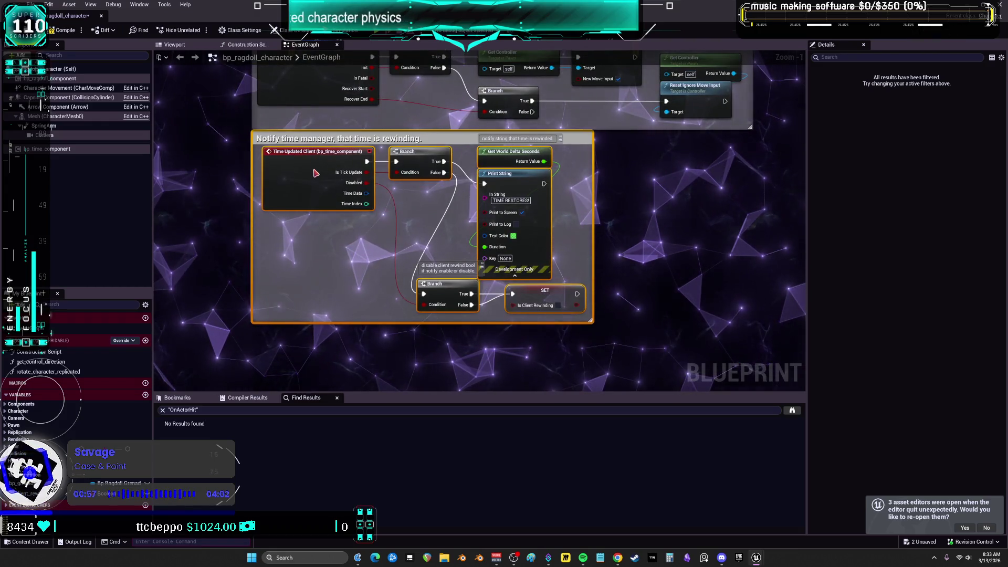
pyautogui.moveTo(315, 172); pyautogui.dragTo(315, 173)
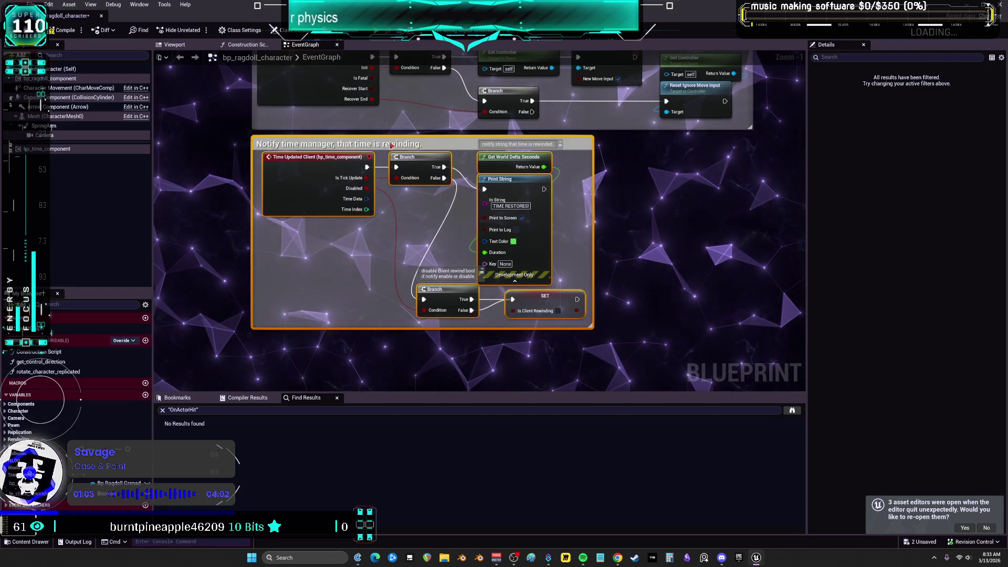
# Move the Bp Time Component getter left in the time-rewind input group
pyautogui.scroll(-6, 591, 126)
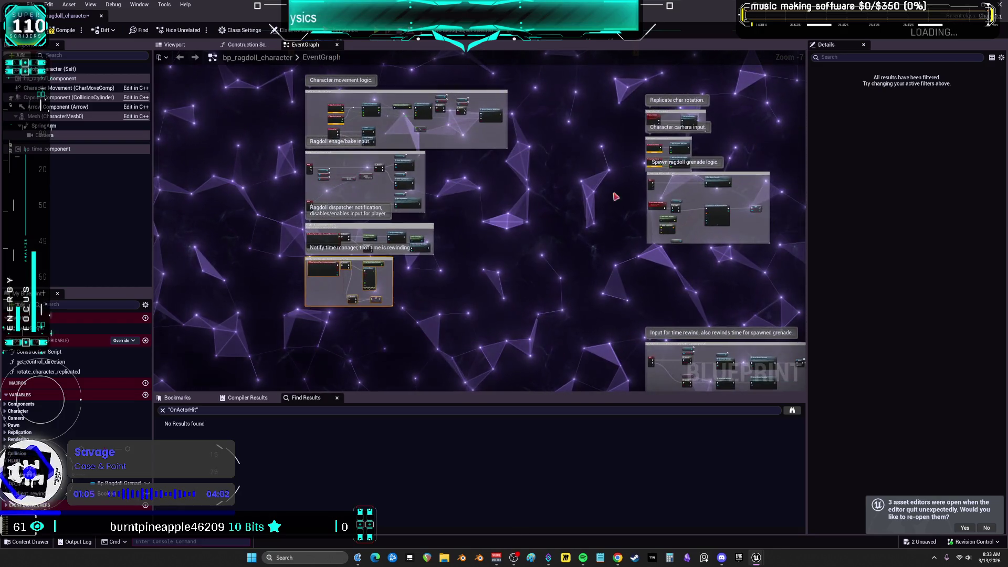
pyautogui.moveTo(672, 187); pyautogui.dragTo(607, 187)
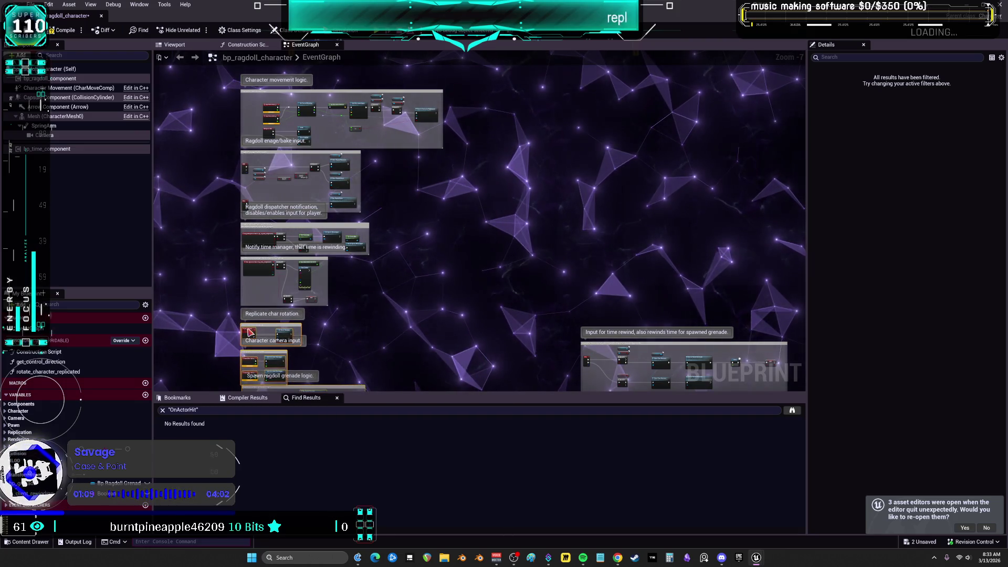
pyautogui.scroll(4, 596, 240)
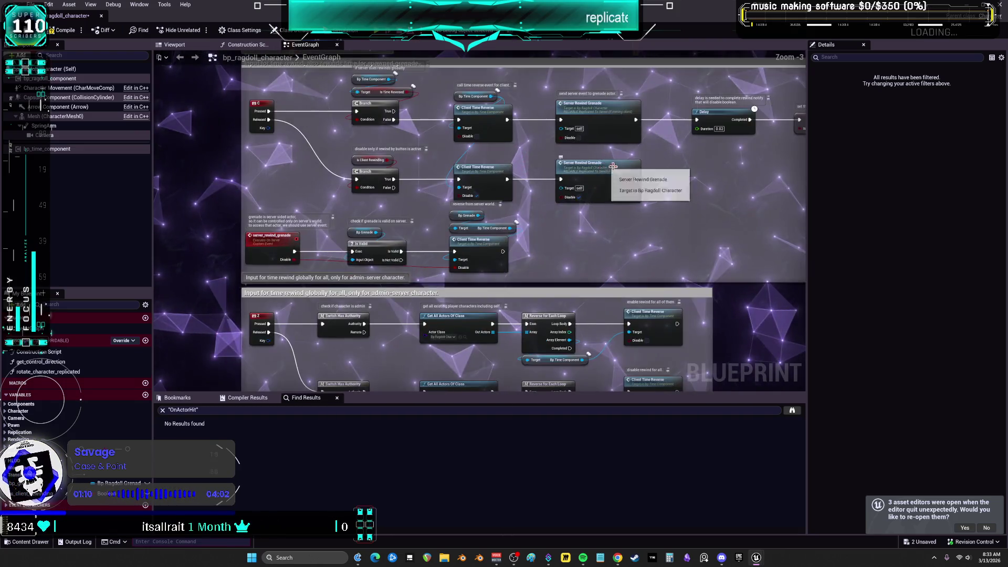
pyautogui.moveTo(593, 122); pyautogui.dragTo(577, 164)
pyautogui.scroll(1, 561, 122)
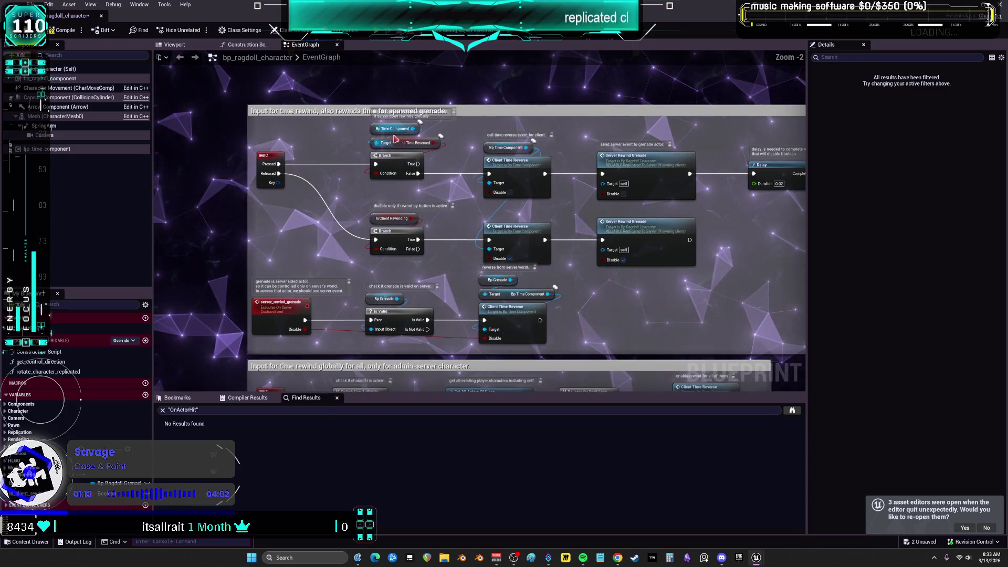
pyautogui.moveTo(391, 131); pyautogui.dragTo(336, 151)
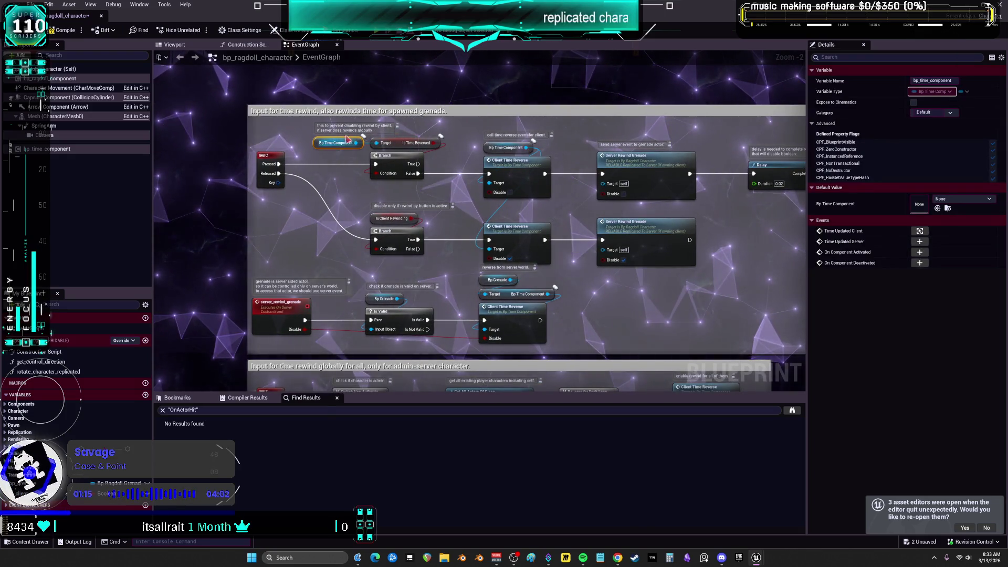
# Select the bottom row of admin-rewind nodes and pull the comment box's bottom edge up
pyautogui.scroll(-2, 552, 143)
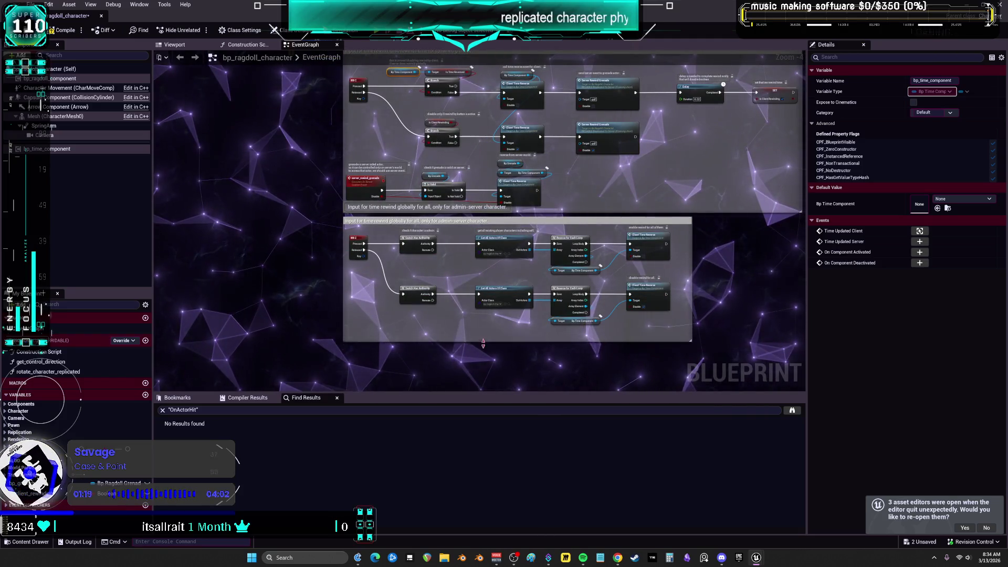
pyautogui.moveTo(394, 330); pyautogui.dragTo(677, 281)
pyautogui.scroll(2, 492, 301)
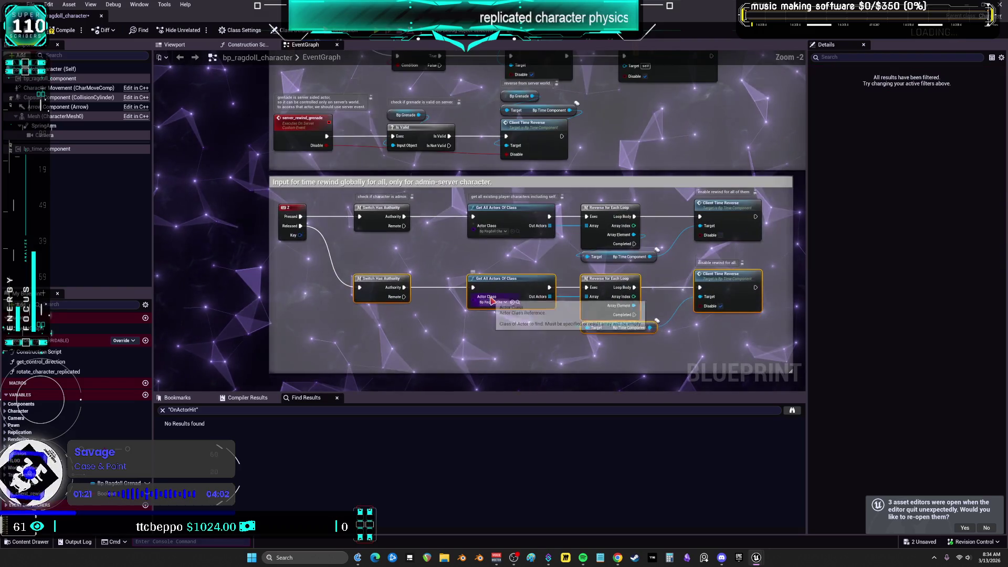
pyautogui.moveTo(551, 371); pyautogui.dragTo(551, 344)
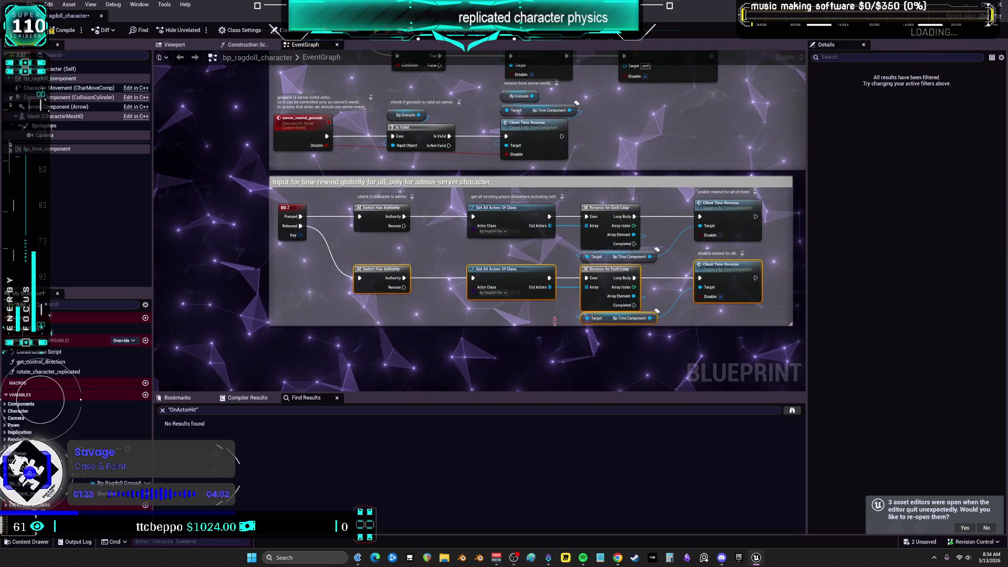
# Move the time-rewind group into the column beneath the grenade logic group
pyautogui.scroll(-4, 555, 324)
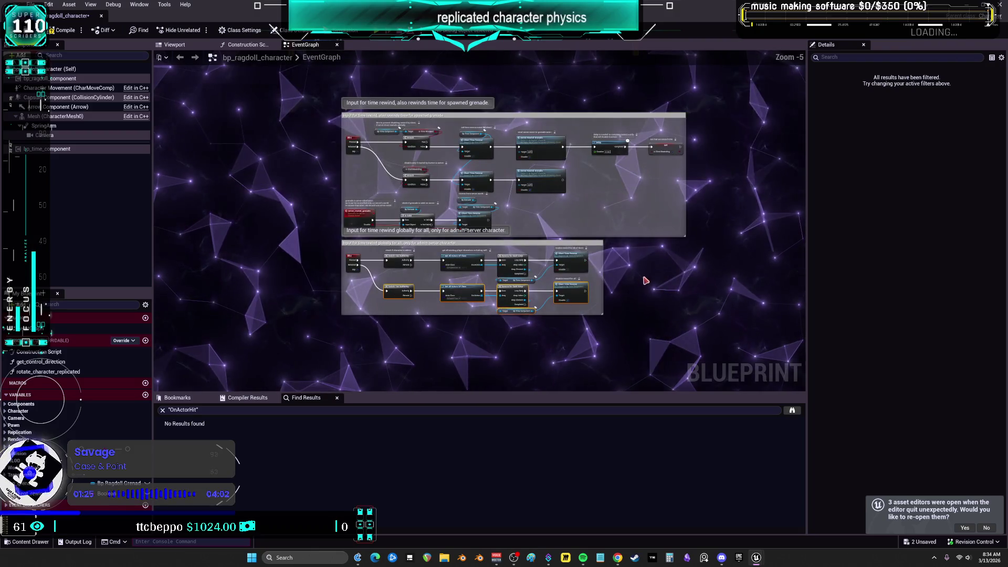
pyautogui.scroll(-2, 683, 233)
pyautogui.moveTo(578, 150); pyautogui.dragTo(260, 336)
pyautogui.scroll(5, 387, 254)
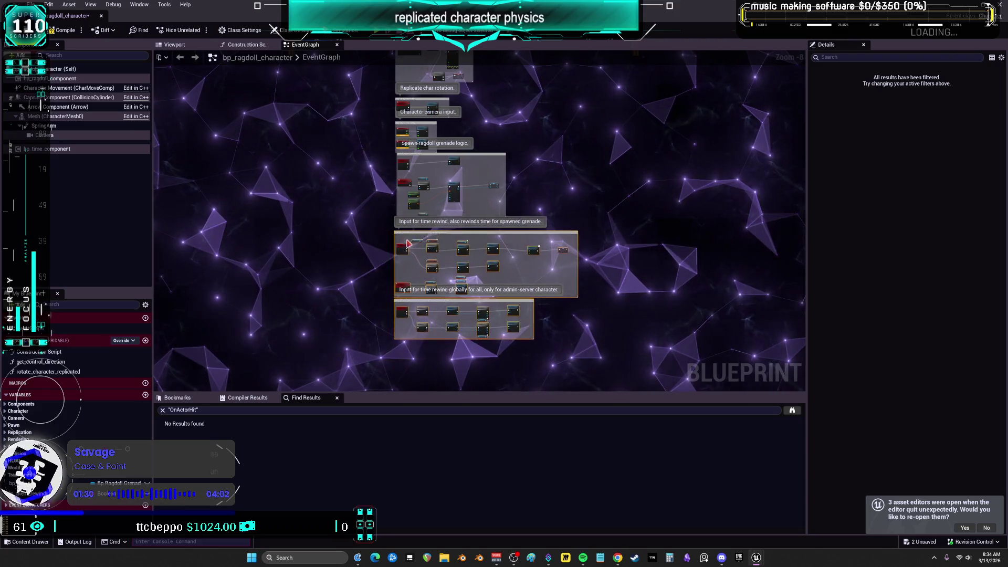
pyautogui.moveTo(386, 252)
pyautogui.mouseDown()
pyautogui.moveTo(393, 216)
pyautogui.moveTo(390, 229)
pyautogui.mouseUp()
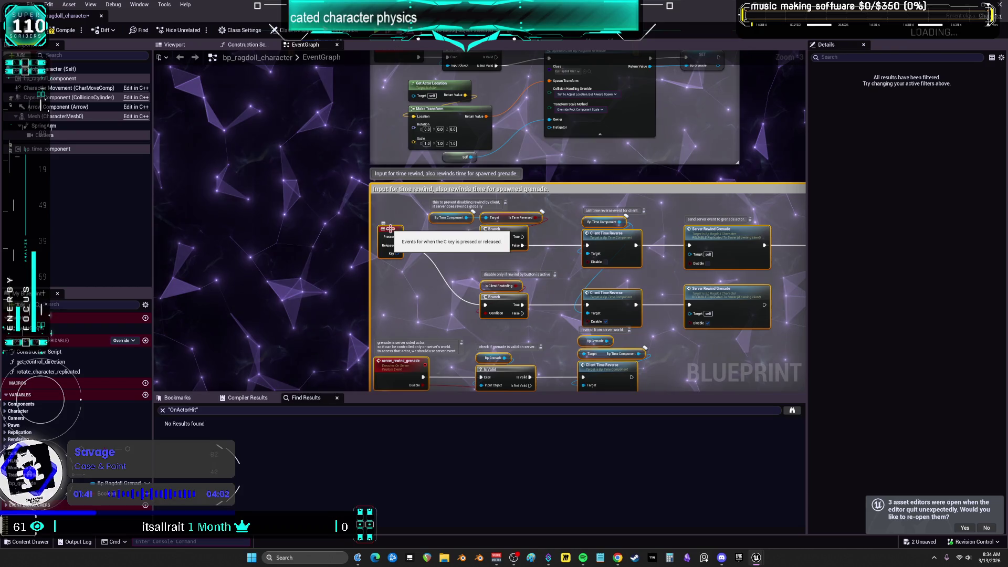
pyautogui.click(32, 5)
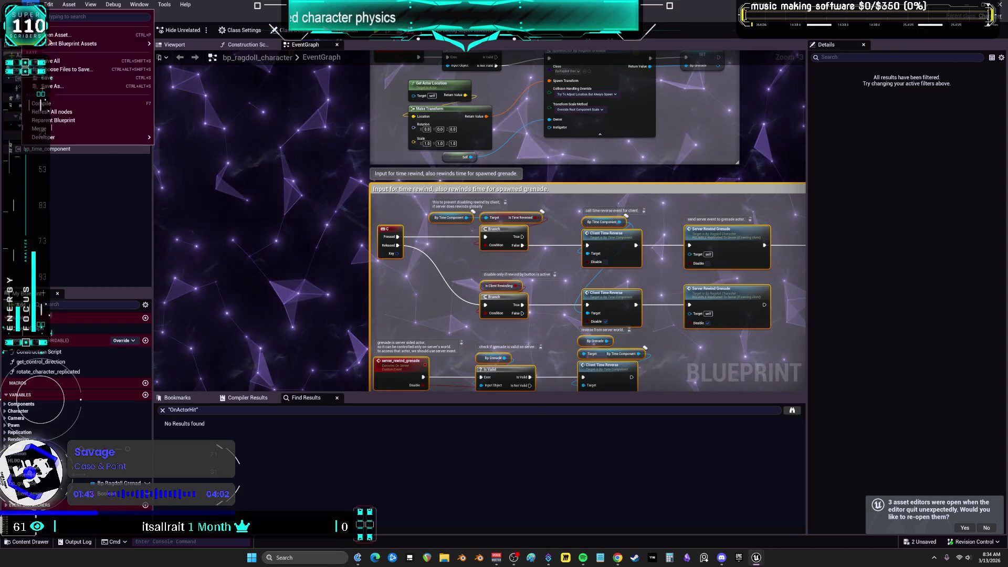
# Save all changes, then move the Branch and server_rewind_grenade node row up
pyautogui.click(58, 61)
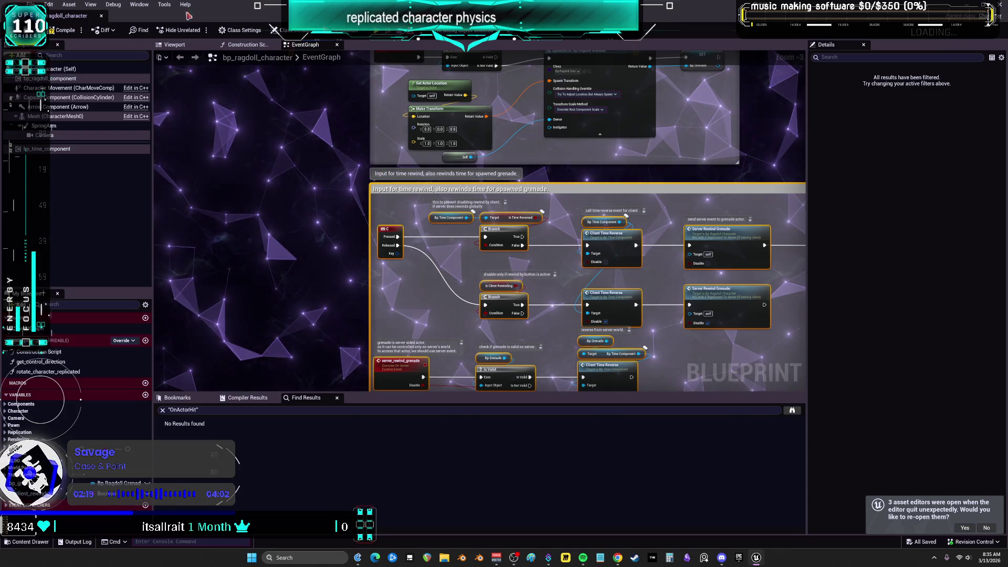
pyautogui.moveTo(714, 256)
pyautogui.mouseDown()
pyautogui.moveTo(408, 219)
pyautogui.moveTo(408, 203)
pyautogui.mouseUp()
pyautogui.moveTo(619, 321); pyautogui.dragTo(312, 278)
pyautogui.moveTo(315, 300); pyautogui.dragTo(315, 279)
# Lower the top edge of the grenade time-rewind comment box to trim it
pyautogui.click(605, 281)
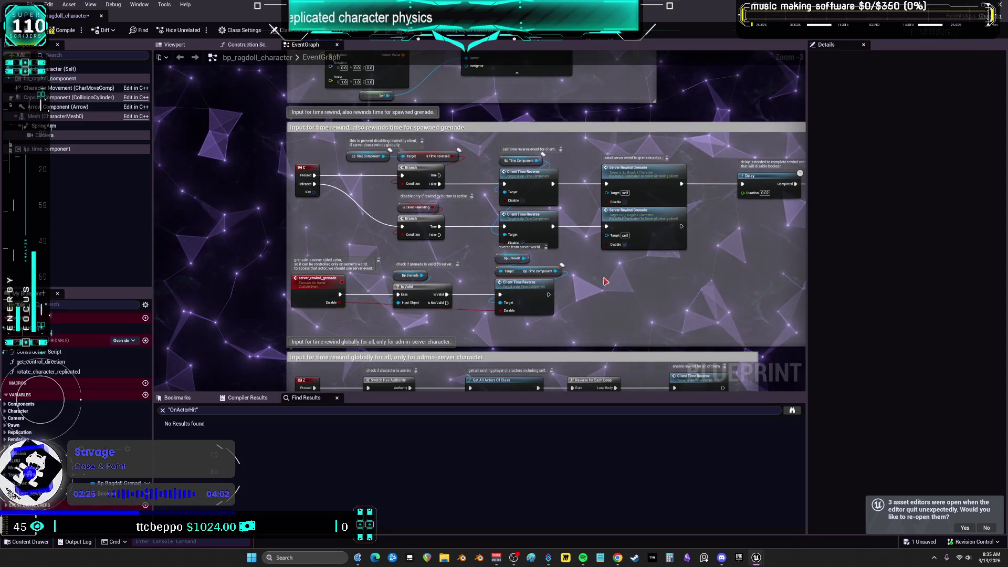
pyautogui.moveTo(601, 309); pyautogui.dragTo(598, 299)
pyautogui.moveTo(507, 110); pyautogui.dragTo(505, 110)
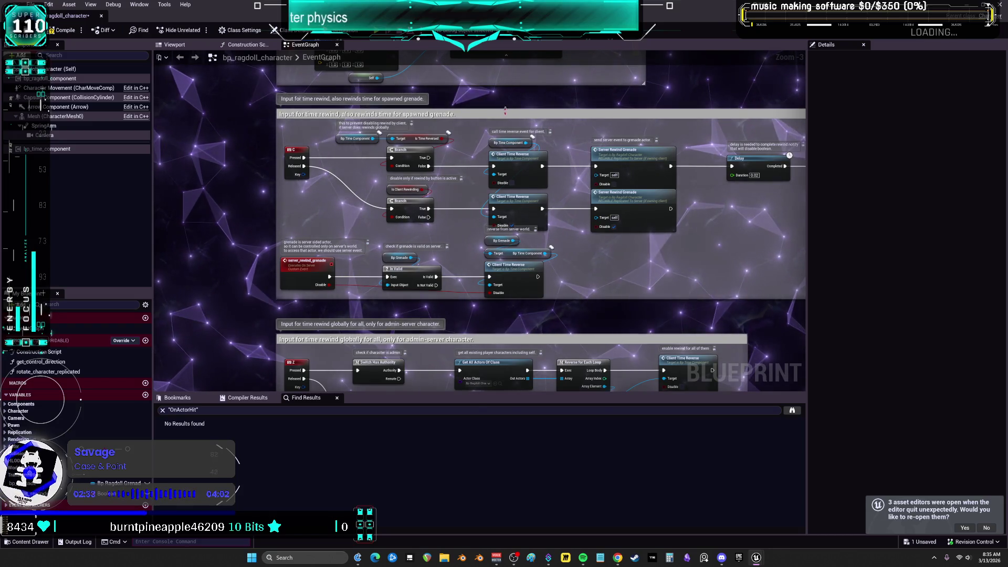
pyautogui.scroll(-3, 505, 110)
pyautogui.scroll(3, 502, 209)
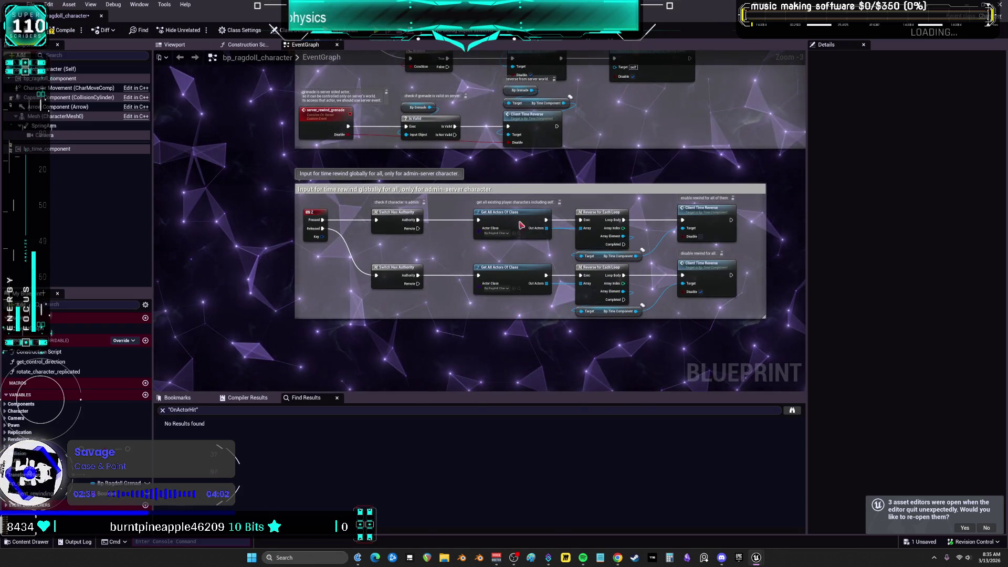
# Drag the 'Input for time rewind globally' group up under the grenade rewind group and zoom out
pyautogui.moveTo(777, 325)
pyautogui.mouseDown()
pyautogui.moveTo(630, 236)
pyautogui.moveTo(292, 168)
pyautogui.mouseUp()
pyautogui.moveTo(450, 268)
pyautogui.mouseDown()
pyautogui.moveTo(450, 258)
pyautogui.moveTo(451, 267)
pyautogui.mouseUp()
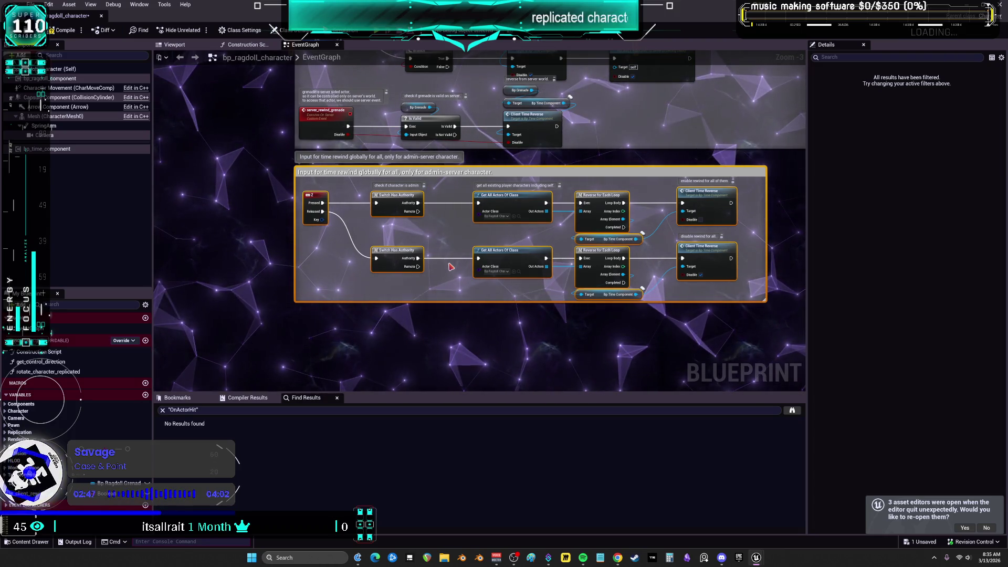
pyautogui.scroll(2, 534, 255)
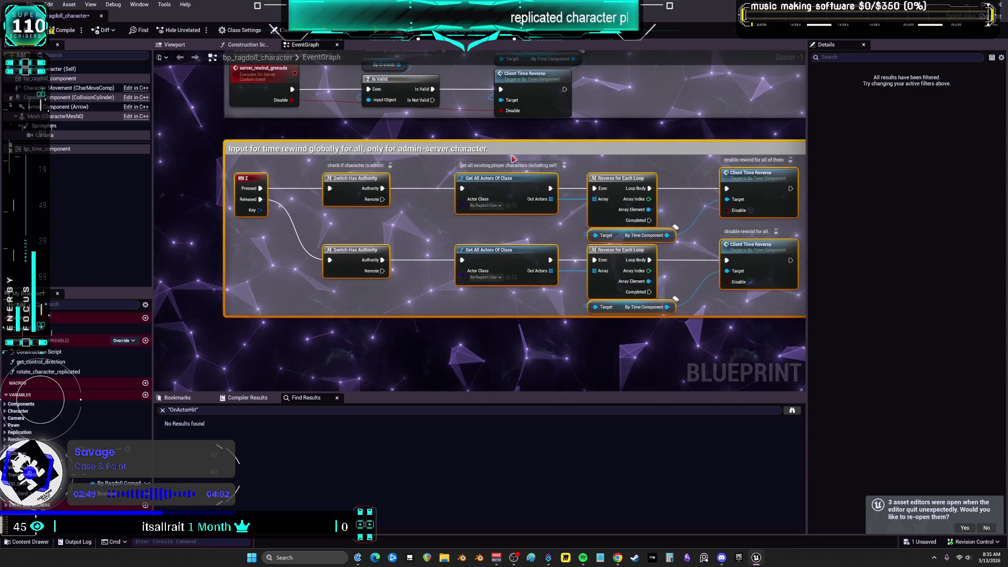
pyautogui.scroll(-2, 520, 303)
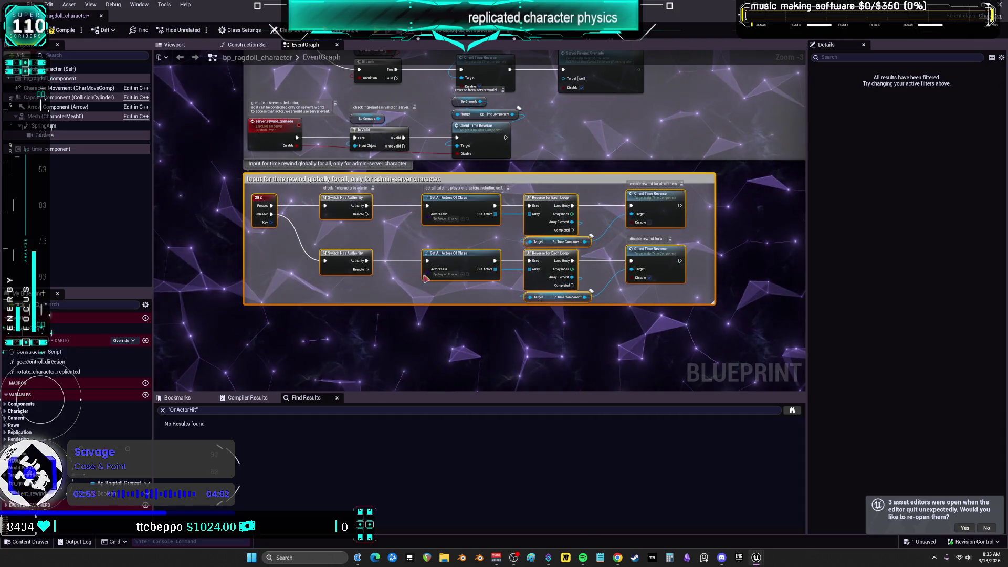
pyautogui.scroll(-3, 502, 244)
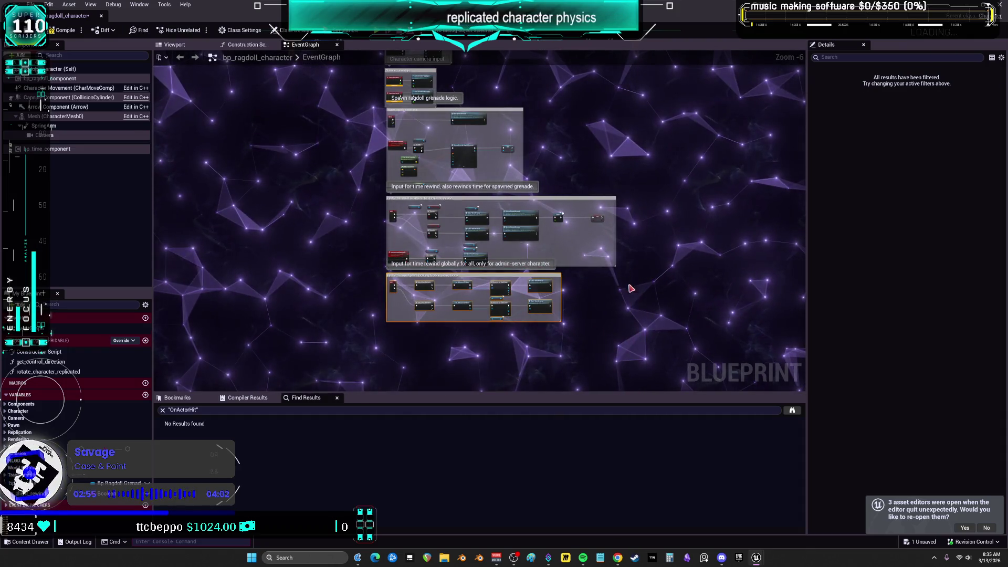
# Bring the Character movement logic group into view and widen the graph editing area
pyautogui.scroll(-4, 624, 305)
pyautogui.scroll(2, 525, 241)
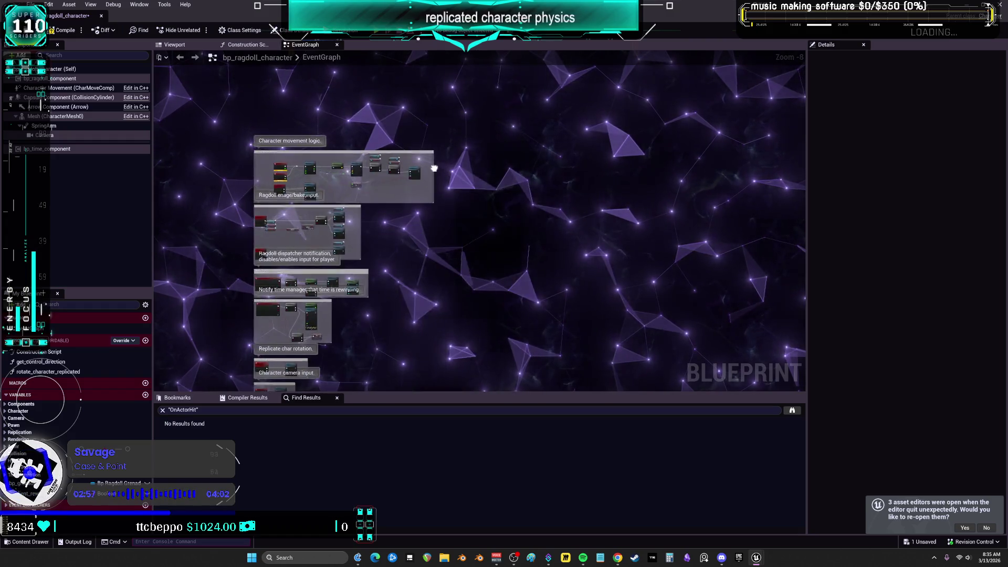
pyautogui.scroll(5, 447, 160)
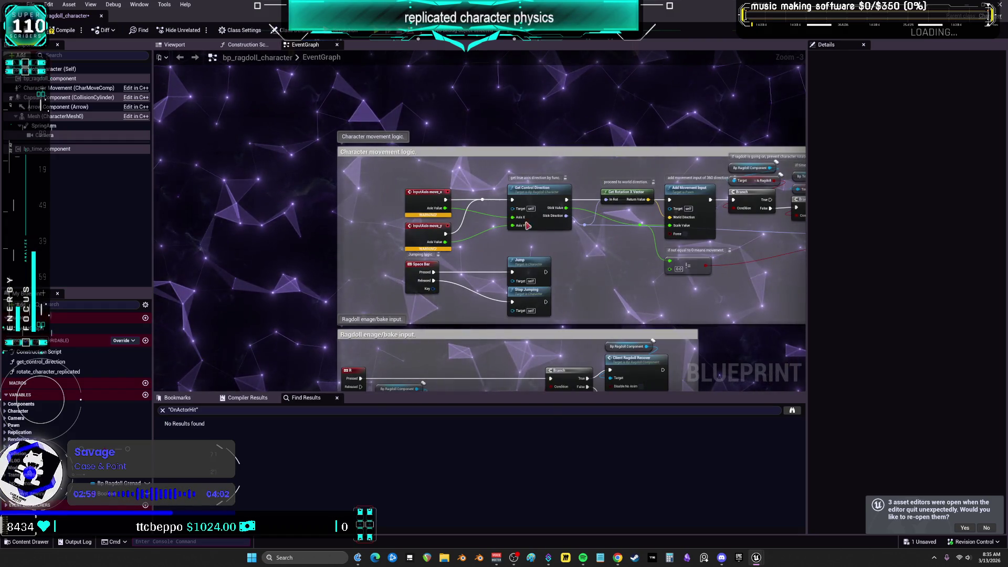
pyautogui.moveTo(517, 216); pyautogui.dragTo(435, 187)
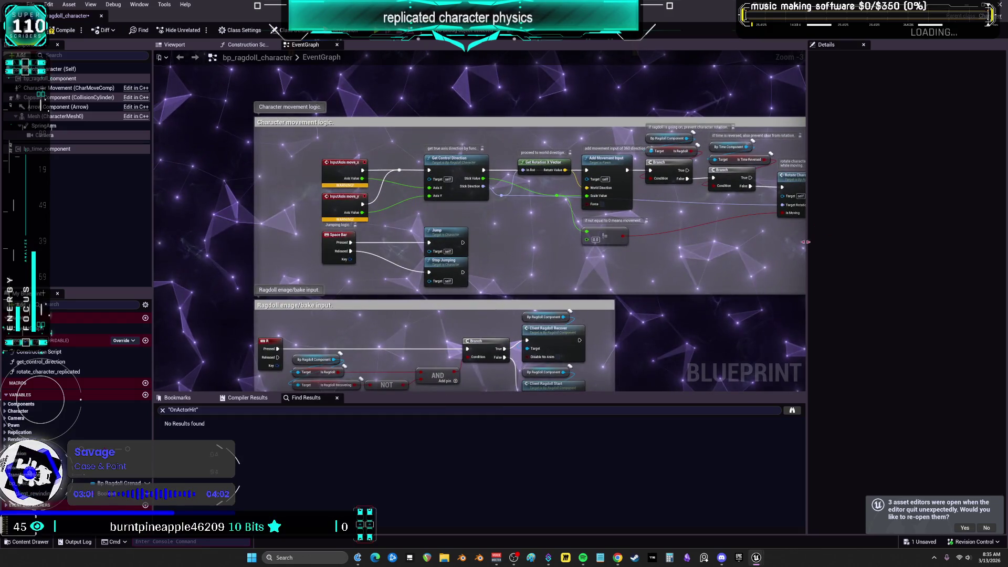
pyautogui.moveTo(807, 242); pyautogui.dragTo(938, 225)
pyautogui.moveTo(852, 210); pyautogui.dragTo(831, 210)
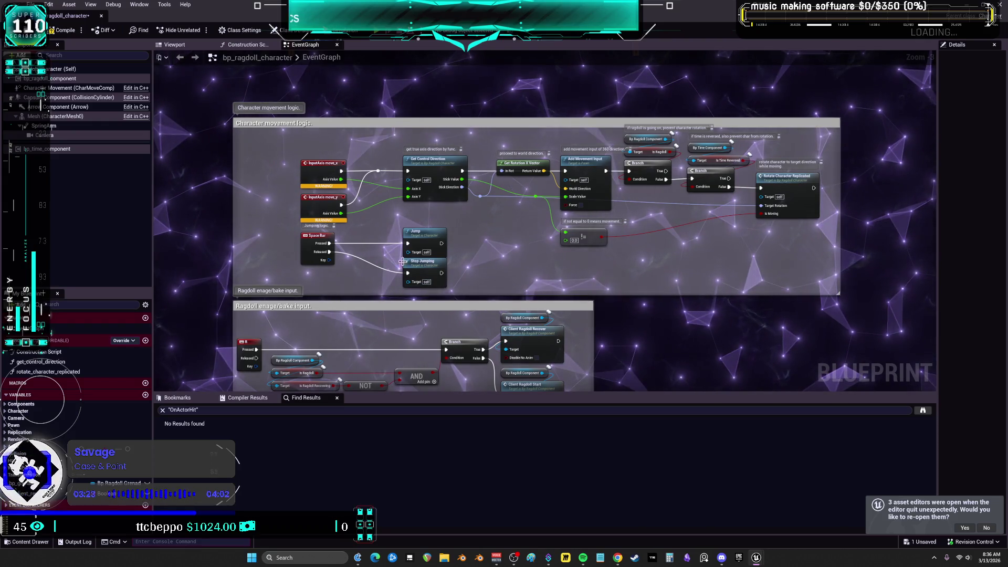
pyautogui.scroll(8, 413, 252)
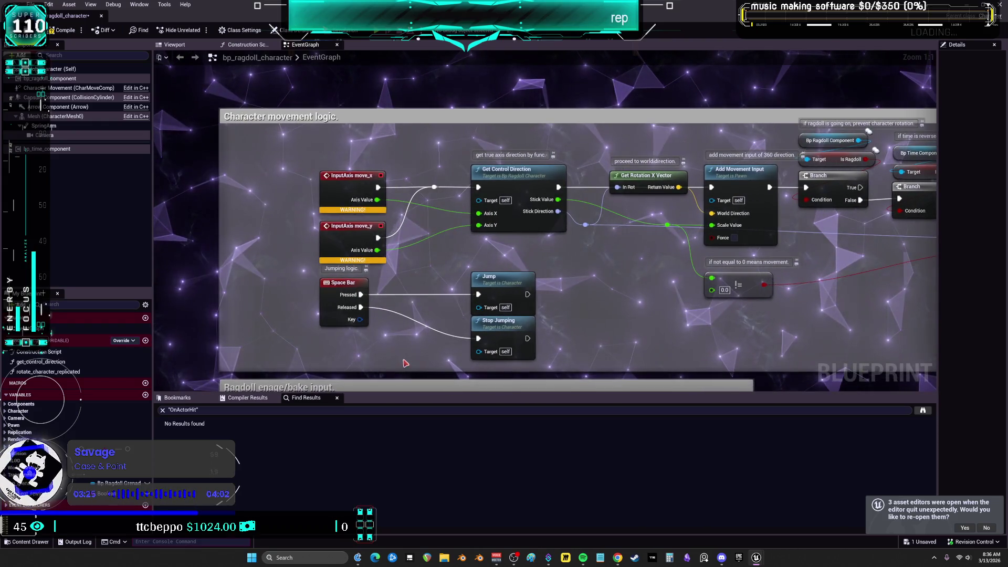
# Shift the move_x, move_y, Space Bar, Get Control Direction, Jump and Stop Jumping nodes left
pyautogui.moveTo(399, 168); pyautogui.dragTo(309, 336)
pyautogui.moveTo(467, 176)
pyautogui.mouseDown()
pyautogui.moveTo(378, 176)
pyautogui.moveTo(504, 347)
pyautogui.moveTo(533, 337)
pyautogui.moveTo(438, 337)
pyautogui.mouseUp()
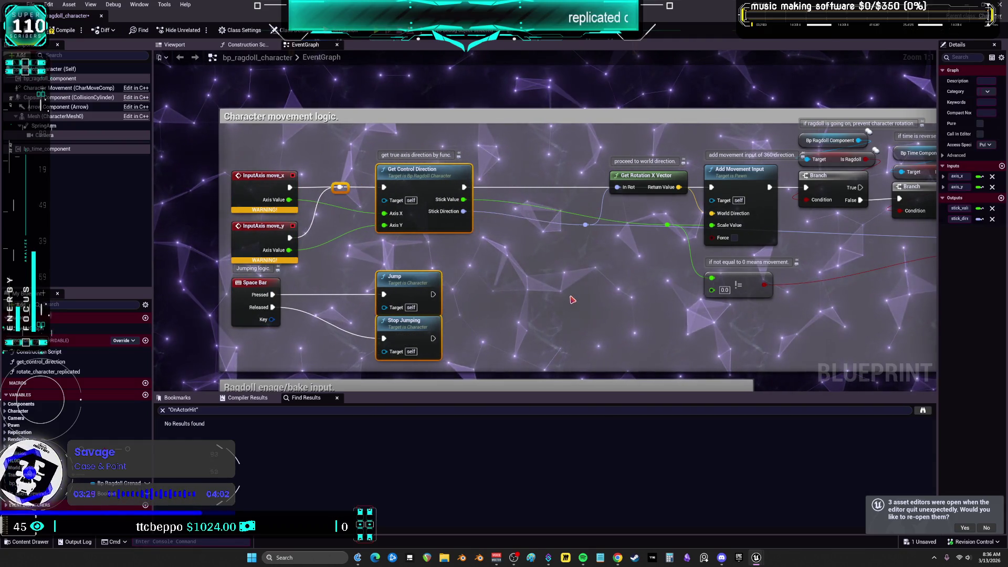
pyautogui.moveTo(414, 220); pyautogui.dragTo(401, 220)
pyautogui.click(401, 220)
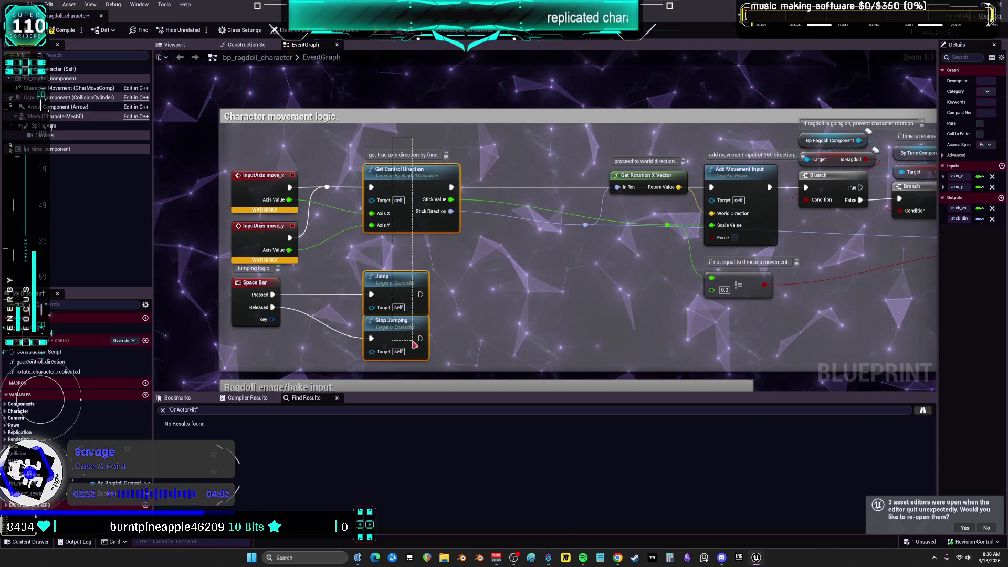
pyautogui.moveTo(414, 344); pyautogui.dragTo(402, 343)
pyautogui.scroll(-2, 588, 284)
# Move the downstream movement nodes left to close the gap and nudge Get Rotation X Vector
pyautogui.moveTo(813, 308)
pyautogui.mouseDown()
pyautogui.moveTo(682, 221)
pyautogui.moveTo(464, 160)
pyautogui.mouseUp()
pyautogui.moveTo(650, 198); pyautogui.dragTo(556, 198)
pyautogui.moveTo(399, 243); pyautogui.dragTo(410, 243)
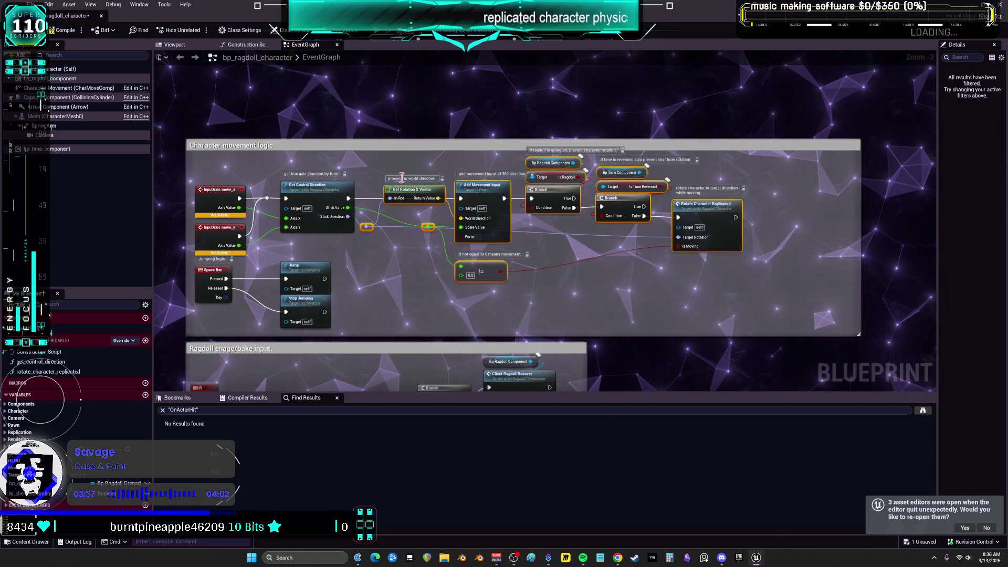
pyautogui.moveTo(417, 192); pyautogui.dragTo(416, 220)
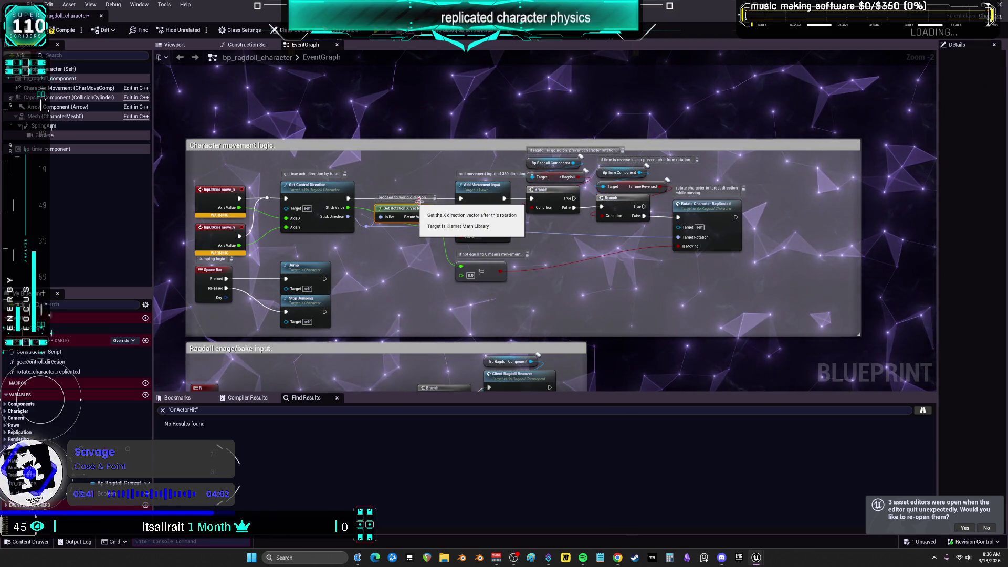
# Line up the != node, both Branch nodes, the reroute knot and Rotate Character Replicated
pyautogui.click(503, 271)
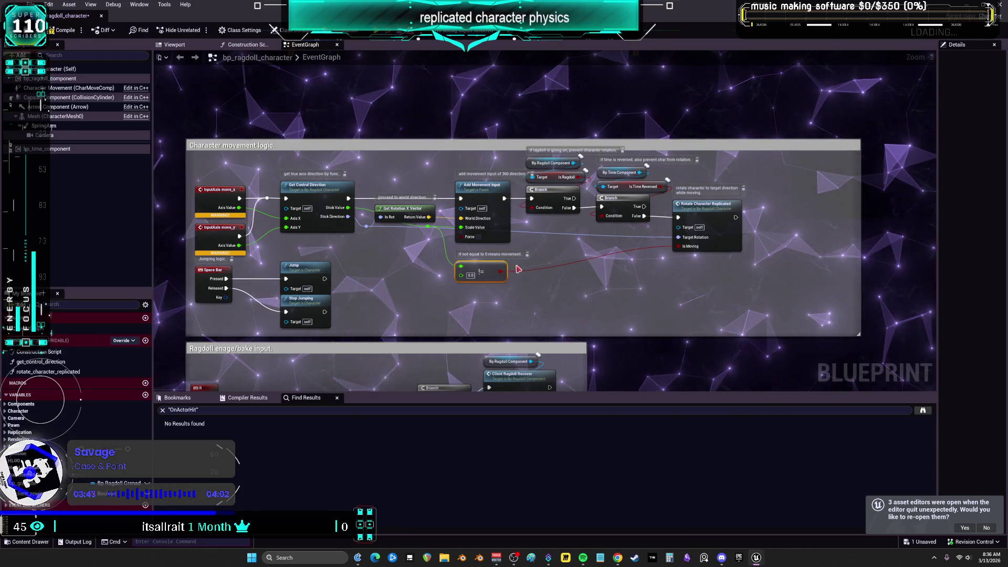
pyautogui.moveTo(507, 269); pyautogui.dragTo(507, 254)
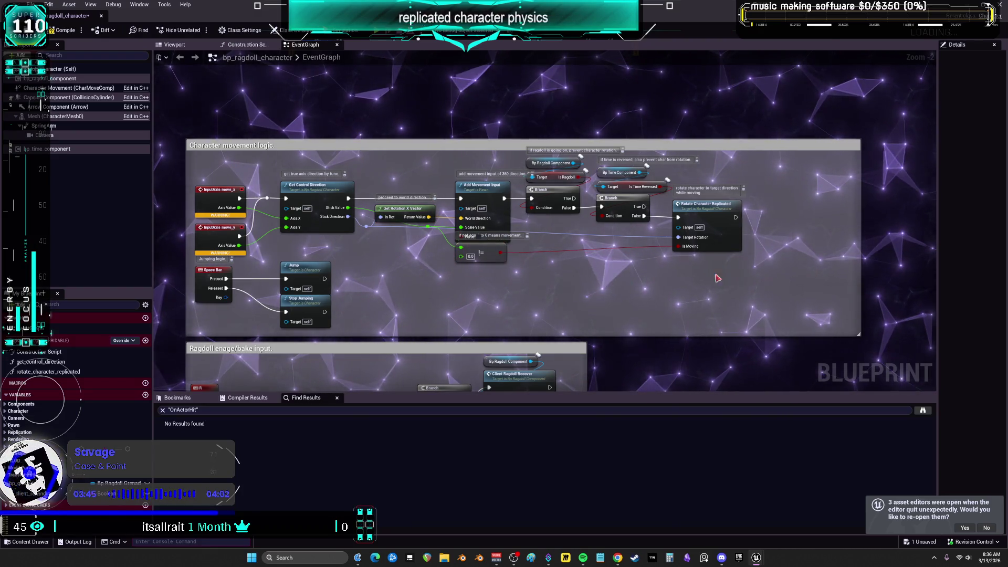
pyautogui.moveTo(715, 213); pyautogui.dragTo(715, 218)
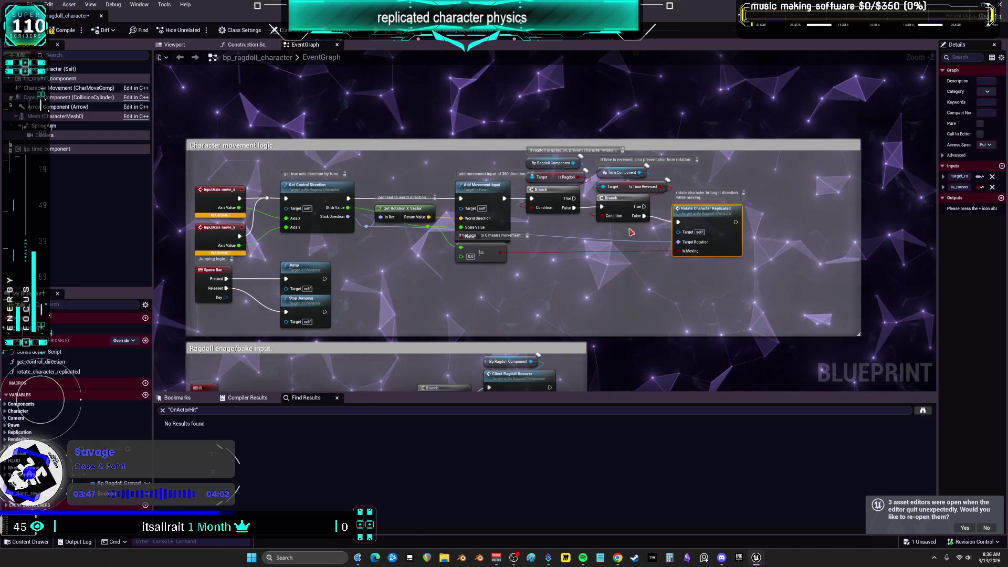
pyautogui.moveTo(630, 215); pyautogui.dragTo(630, 220)
pyautogui.moveTo(551, 199); pyautogui.dragTo(547, 195)
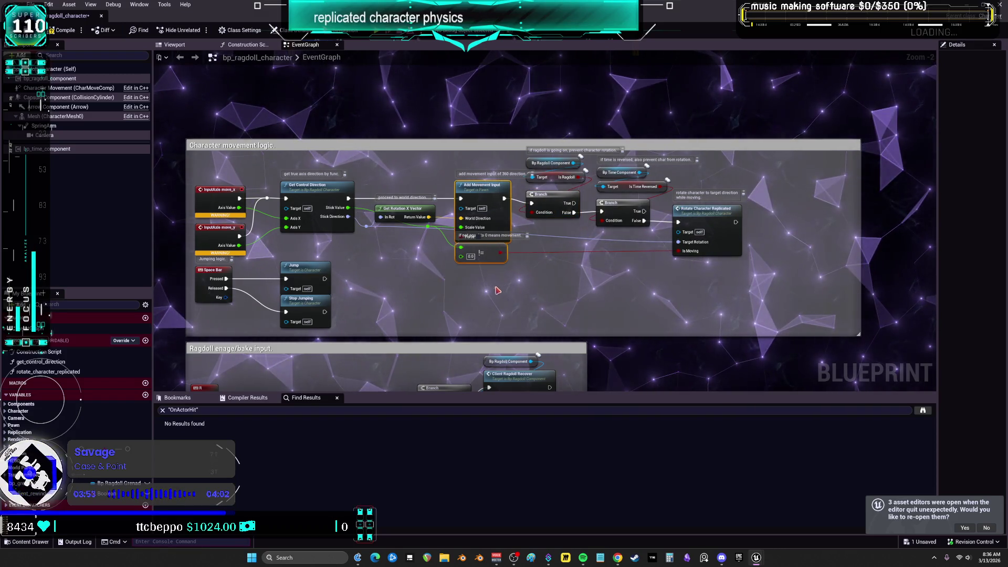
pyautogui.moveTo(486, 253); pyautogui.dragTo(485, 267)
pyautogui.moveTo(703, 208); pyautogui.dragTo(703, 223)
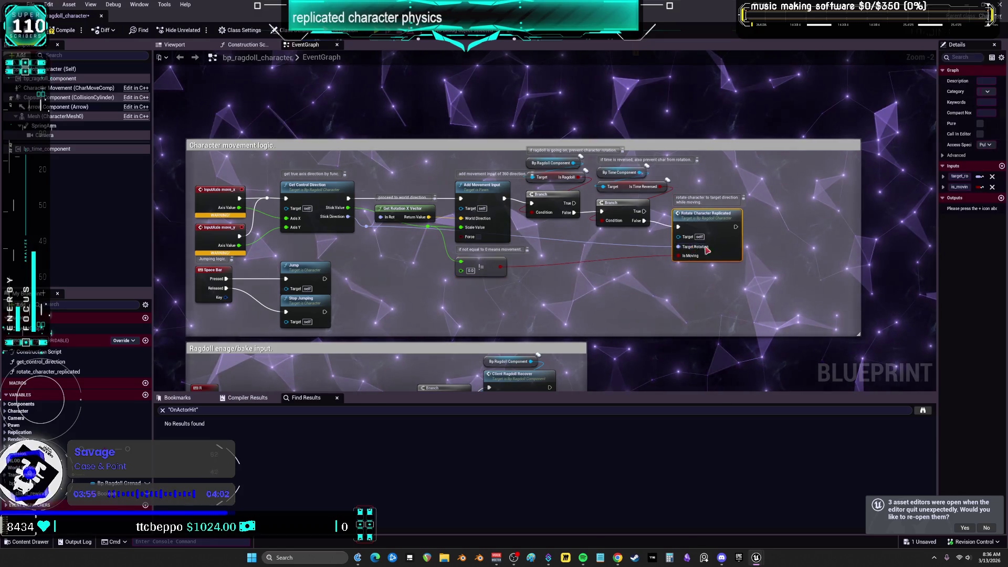
pyautogui.moveTo(366, 230)
pyautogui.mouseDown()
pyautogui.moveTo(443, 225)
pyautogui.moveTo(443, 239)
pyautogui.mouseUp()
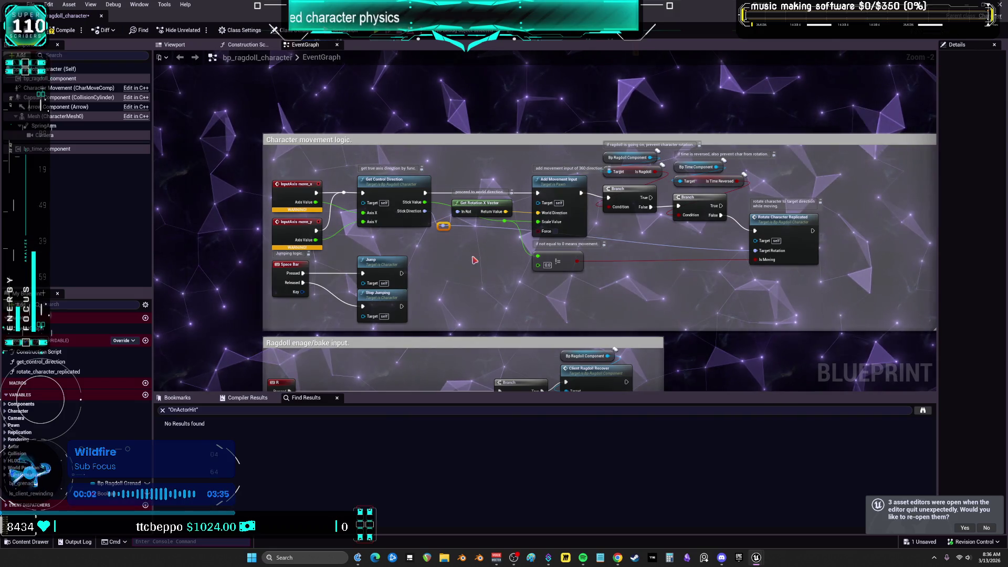
pyautogui.moveTo(814, 297); pyautogui.dragTo(782, 202)
pyautogui.click(764, 300)
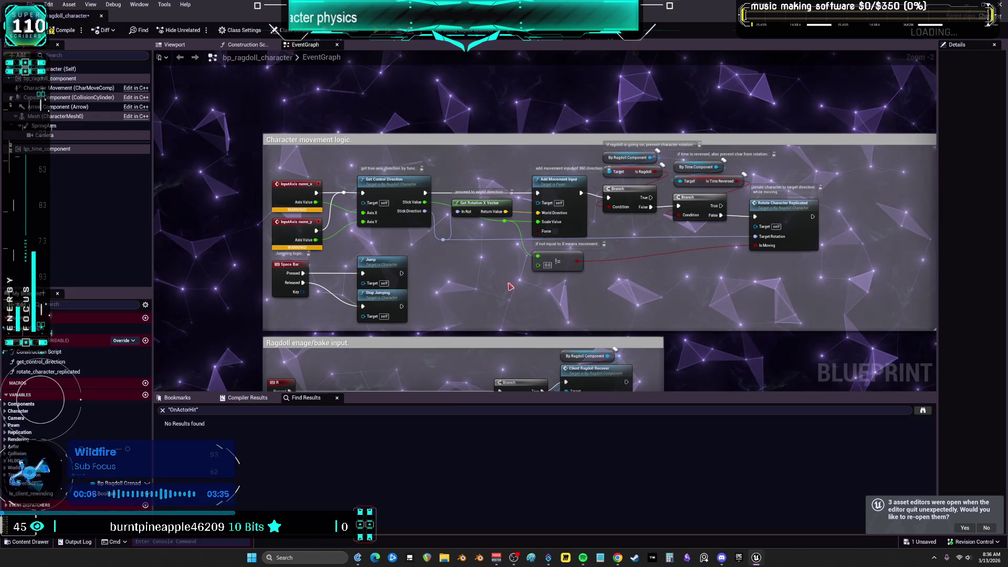
pyautogui.scroll(-1, 463, 285)
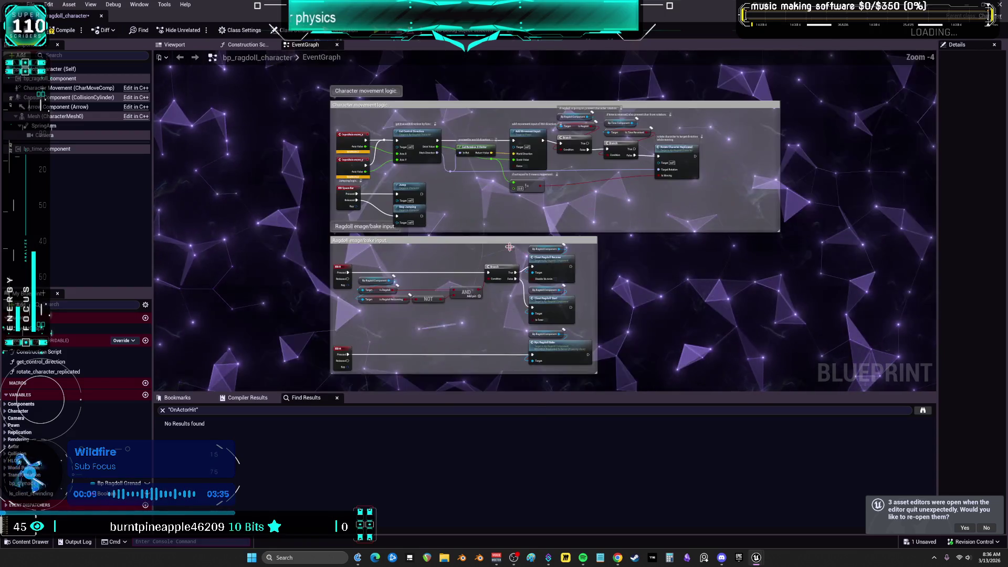
# Delete the duplicate Bp Ragdoll Component getters and wire the remaining ones to Recover and Bake Targets
pyautogui.scroll(3, 619, 292)
pyautogui.moveTo(478, 209)
pyautogui.mouseDown()
pyautogui.moveTo(391, 220)
pyautogui.moveTo(392, 227)
pyautogui.mouseUp()
pyautogui.moveTo(498, 290)
pyautogui.mouseDown()
pyautogui.moveTo(408, 334)
pyautogui.moveTo(467, 284)
pyautogui.moveTo(471, 251)
pyautogui.mouseUp()
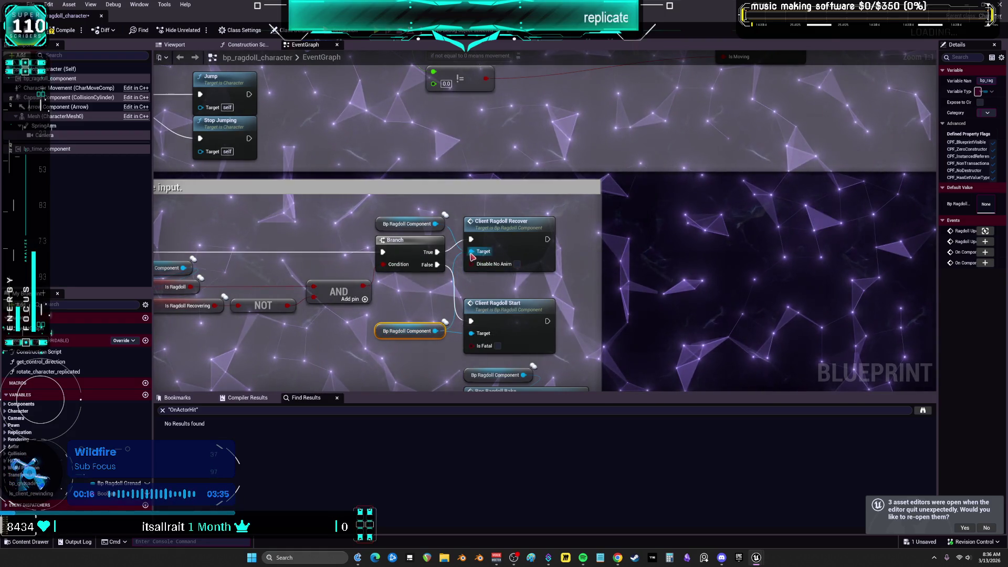
pyautogui.click(409, 224)
pyautogui.press('Delete')
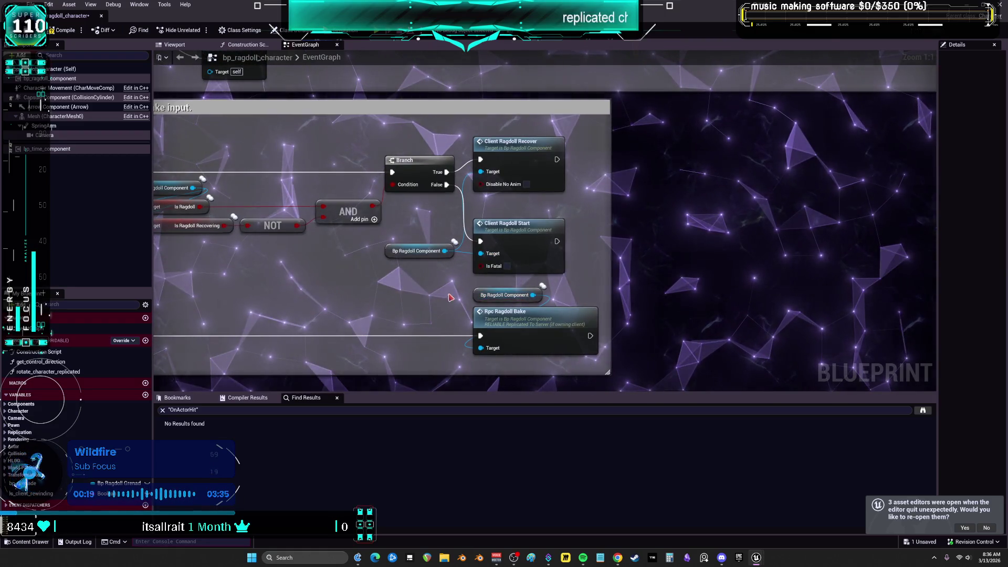
pyautogui.click(507, 295)
pyautogui.press('Delete')
pyautogui.moveTo(445, 251)
pyautogui.mouseDown()
pyautogui.moveTo(483, 359)
pyautogui.moveTo(480, 349)
pyautogui.mouseUp()
# Move the H input and Rpc Ragdoll Bake nodes up into line
pyautogui.scroll(-1, 570, 278)
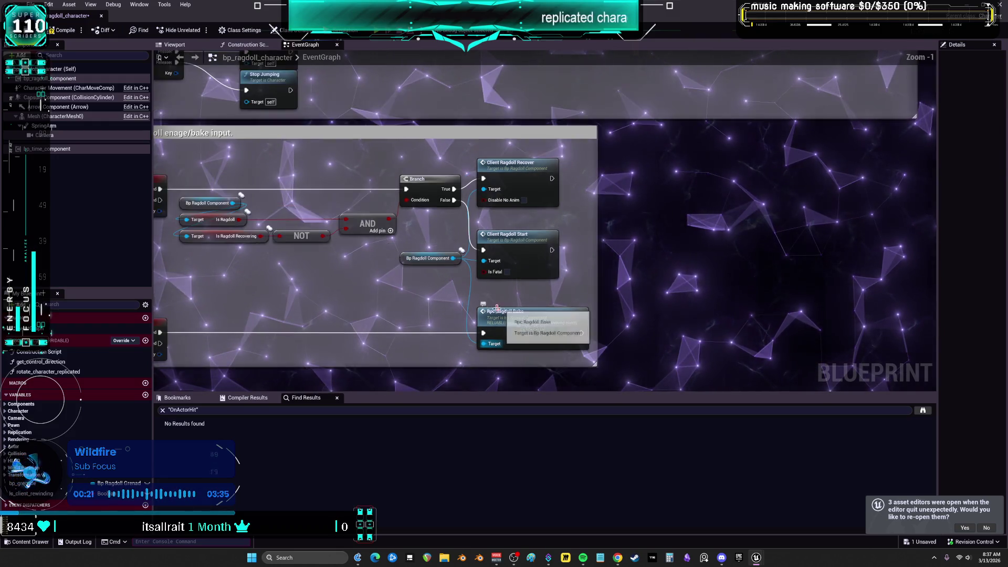
pyautogui.moveTo(314, 308)
pyautogui.mouseDown()
pyautogui.moveTo(265, 309)
pyautogui.moveTo(263, 281)
pyautogui.mouseUp()
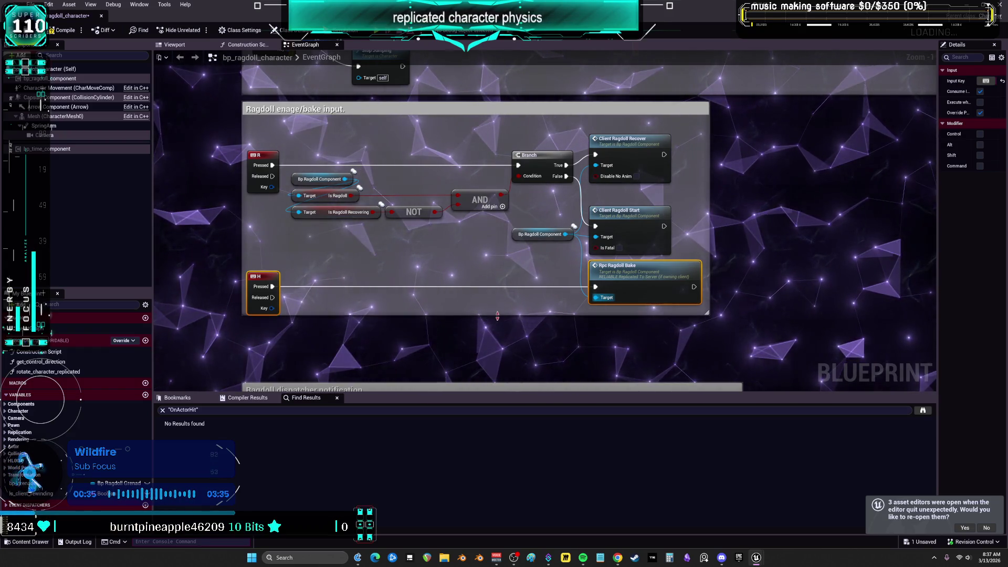
pyautogui.scroll(-4, 497, 329)
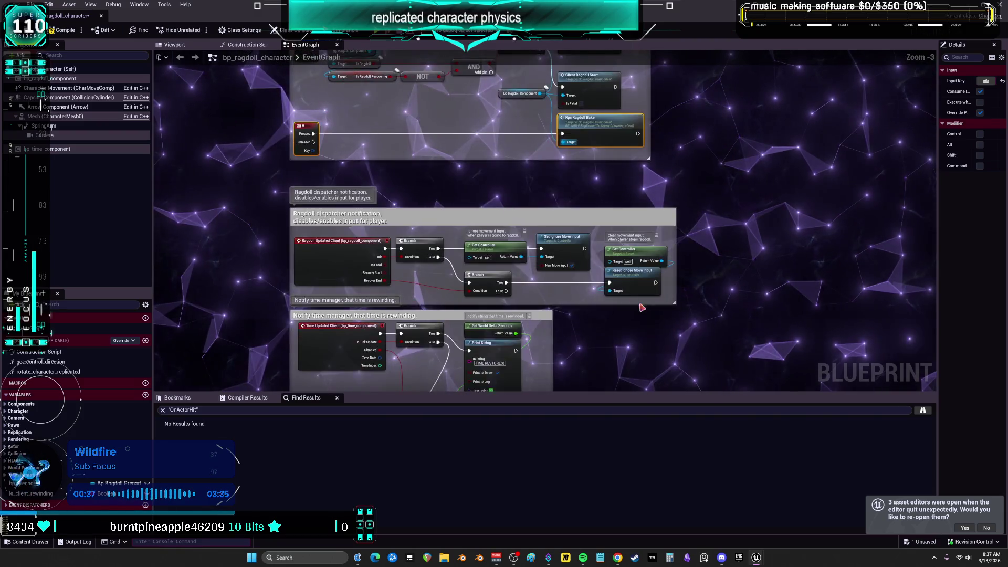
pyautogui.scroll(5, 651, 286)
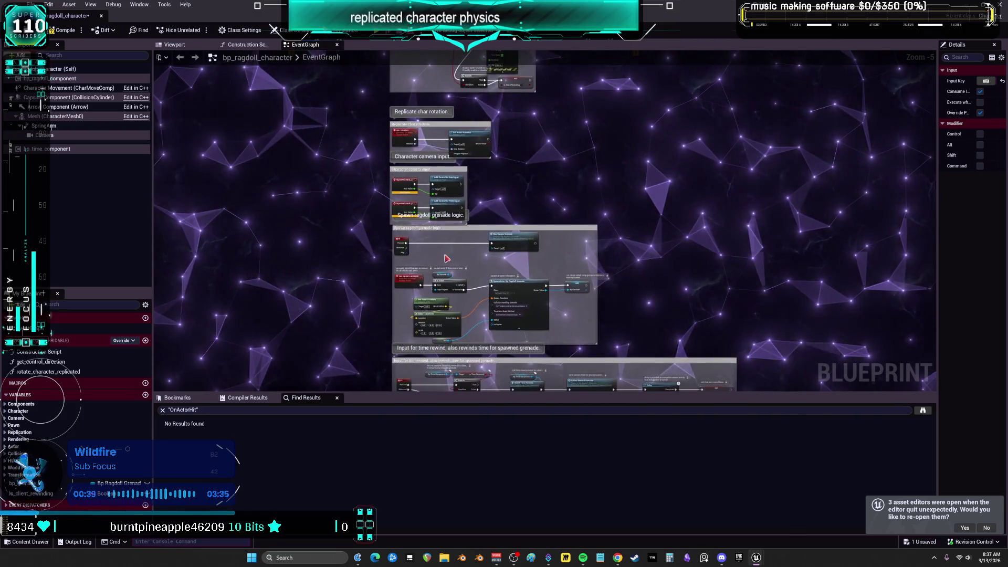
# Place Self beside SpawnActor's Owner pin, move SET Bp Grenade left, and narrow the grenade comment
pyautogui.moveTo(647, 248); pyautogui.dragTo(744, 302)
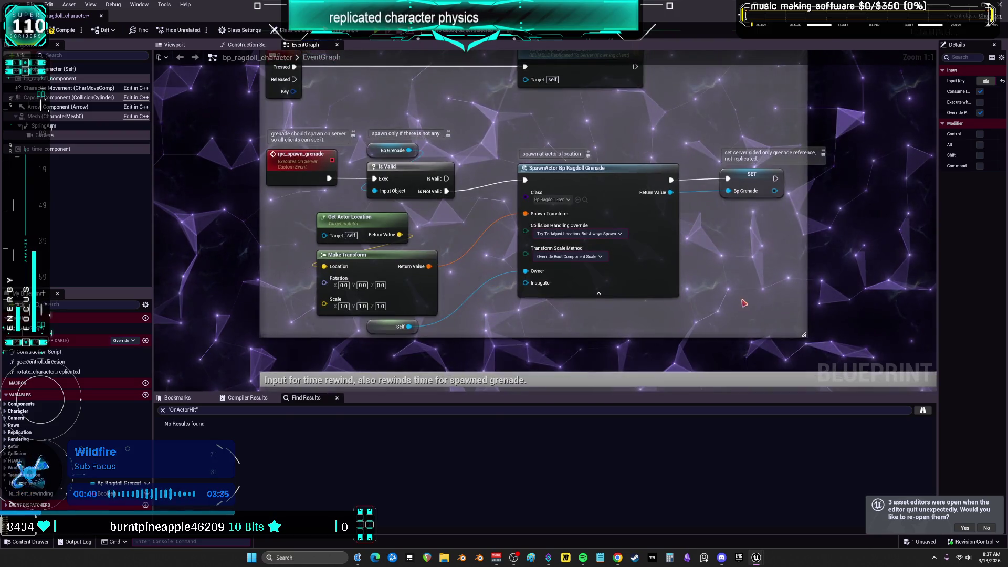
pyautogui.moveTo(394, 327)
pyautogui.mouseDown()
pyautogui.moveTo(481, 283)
pyautogui.moveTo(481, 271)
pyautogui.mouseUp()
pyautogui.scroll(-1, 685, 247)
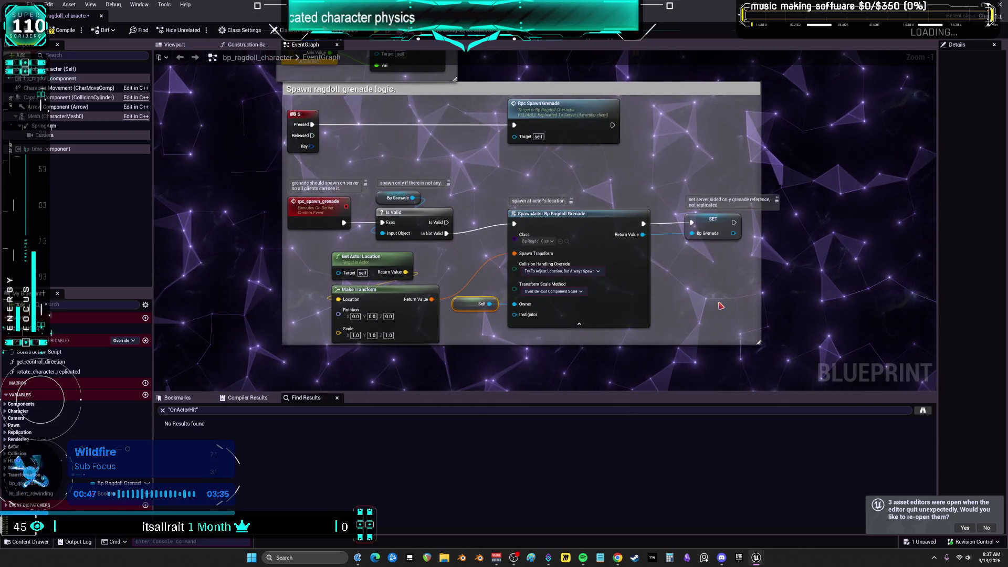
pyautogui.moveTo(720, 306); pyautogui.dragTo(722, 332)
pyautogui.moveTo(326, 193); pyautogui.dragTo(311, 190)
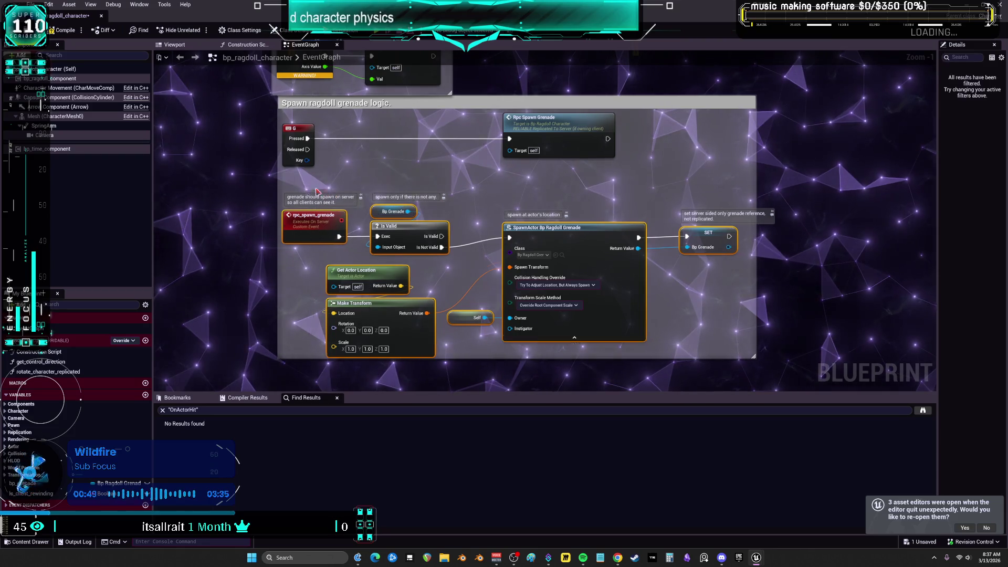
pyautogui.click(676, 365)
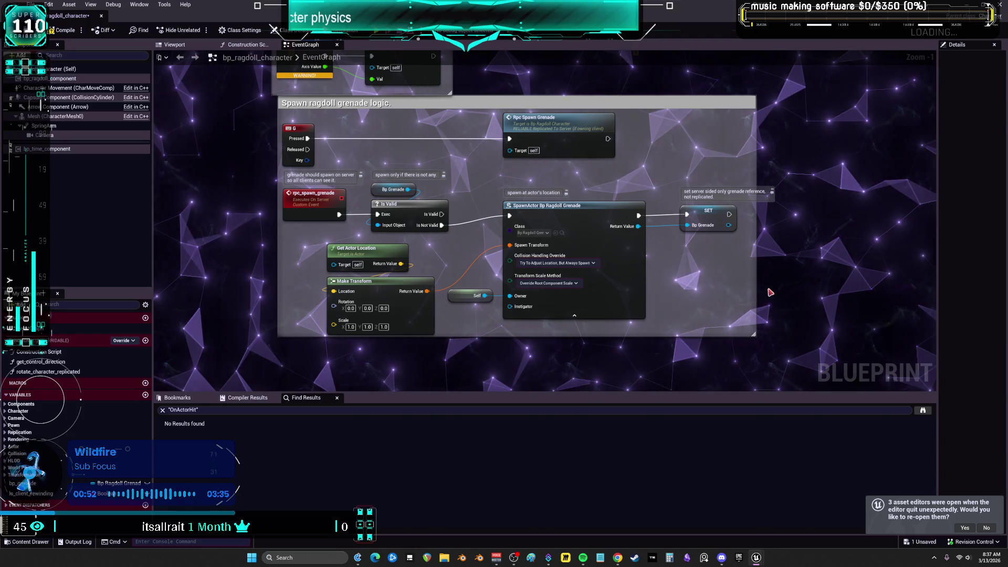
pyautogui.moveTo(754, 334); pyautogui.dragTo(742, 334)
pyautogui.moveTo(695, 221); pyautogui.dragTo(681, 215)
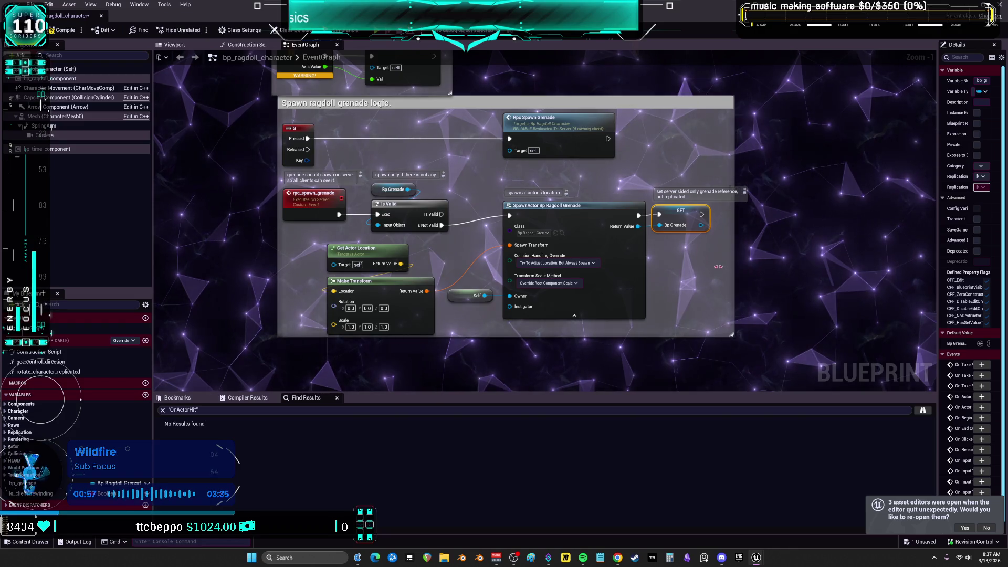
pyautogui.moveTo(744, 266); pyautogui.dragTo(717, 266)
# Select the time-rewind comment block and move it up snugly under the grenade group
pyautogui.scroll(-3, 662, 244)
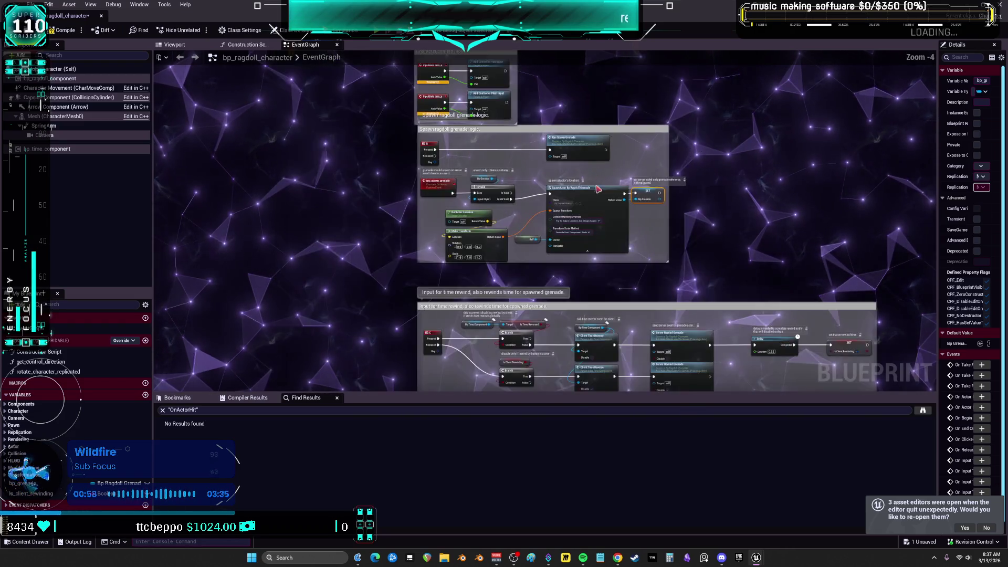
pyautogui.scroll(-2, 653, 228)
pyautogui.moveTo(754, 270)
pyautogui.mouseDown()
pyautogui.moveTo(439, 95)
pyautogui.moveTo(401, 94)
pyautogui.mouseUp()
pyautogui.scroll(3, 401, 95)
pyautogui.moveTo(567, 269); pyautogui.dragTo(558, 262)
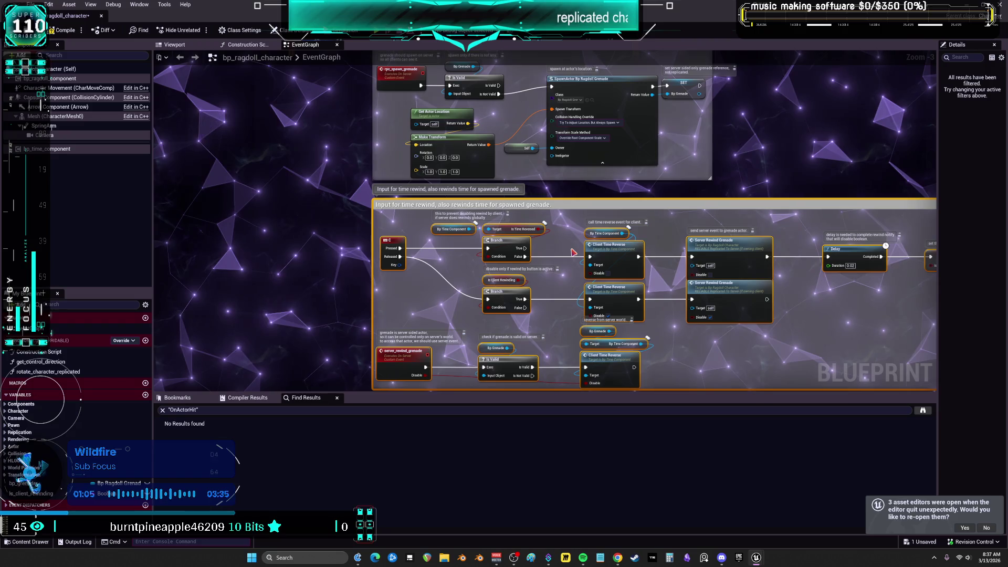